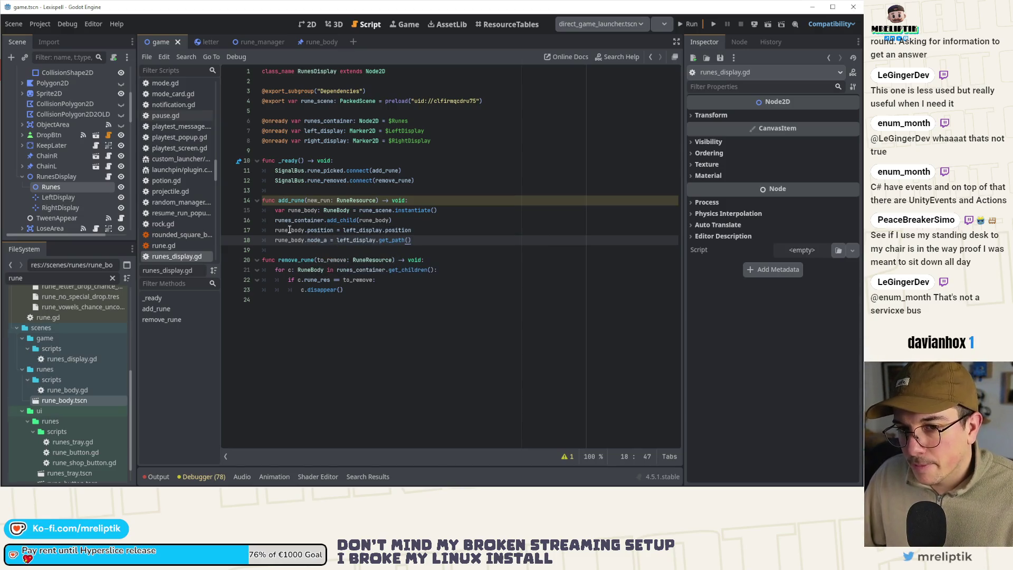
Step: Review add_rune and rune_picked, then open rune_body.gd and the rune_body scene
{"action": "double_click", "coordinate": [296, 201]}
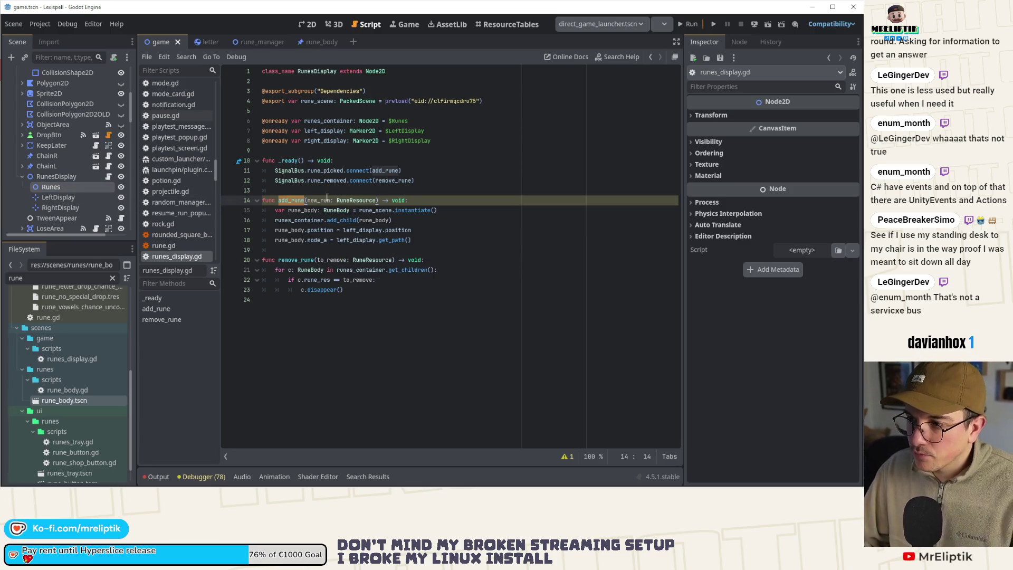
{"action": "double_click", "coordinate": [334, 171]}
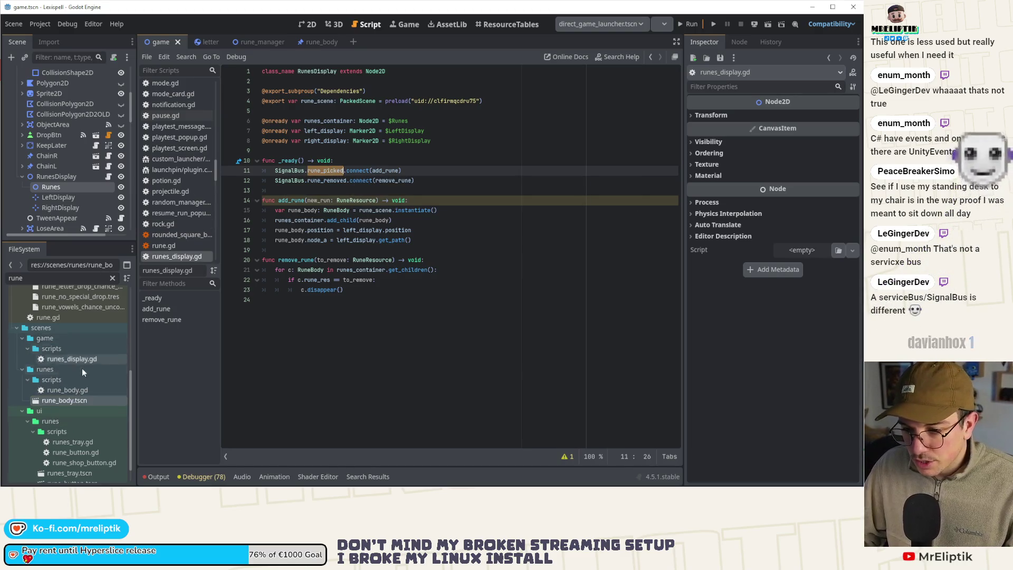
{"action": "left_click", "coordinate": [65, 361]}
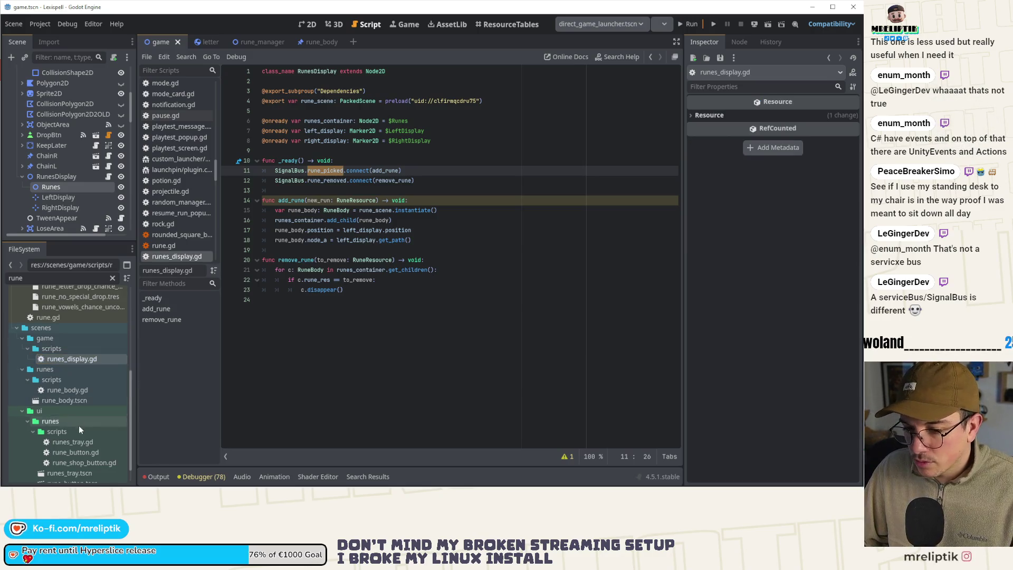
{"action": "double_click", "coordinate": [67, 390]}
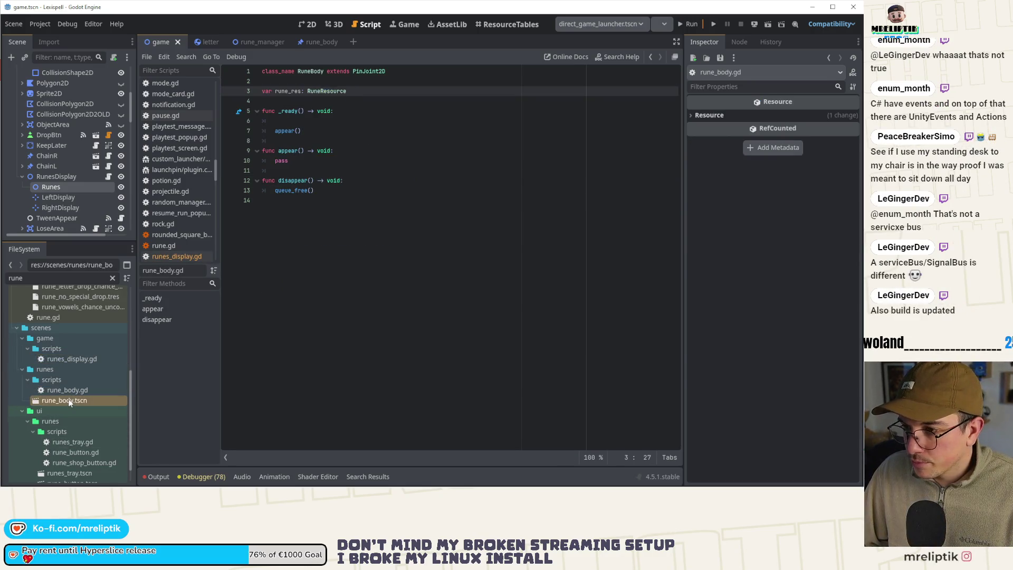
{"action": "double_click", "coordinate": [69, 400]}
Step: Inspect the rune_drops_round_special.tres resource and run the project to the Levels screen
{"action": "scroll", "coordinate": [65, 441], "scroll_direction": "up", "scroll_amount": 5}
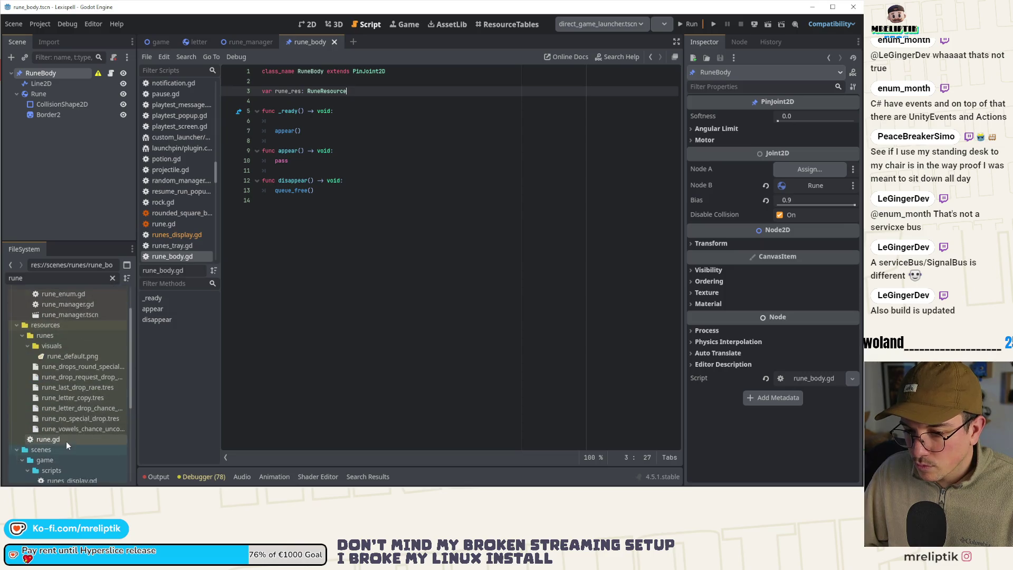
{"action": "scroll", "coordinate": [73, 366], "scroll_direction": "up", "scroll_amount": 2}
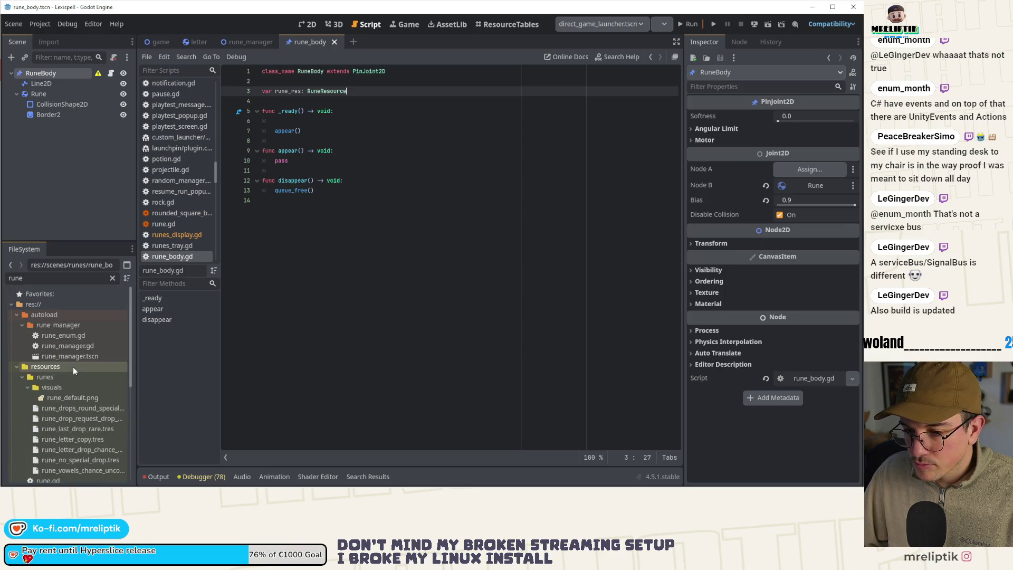
{"action": "left_click", "coordinate": [60, 407]}
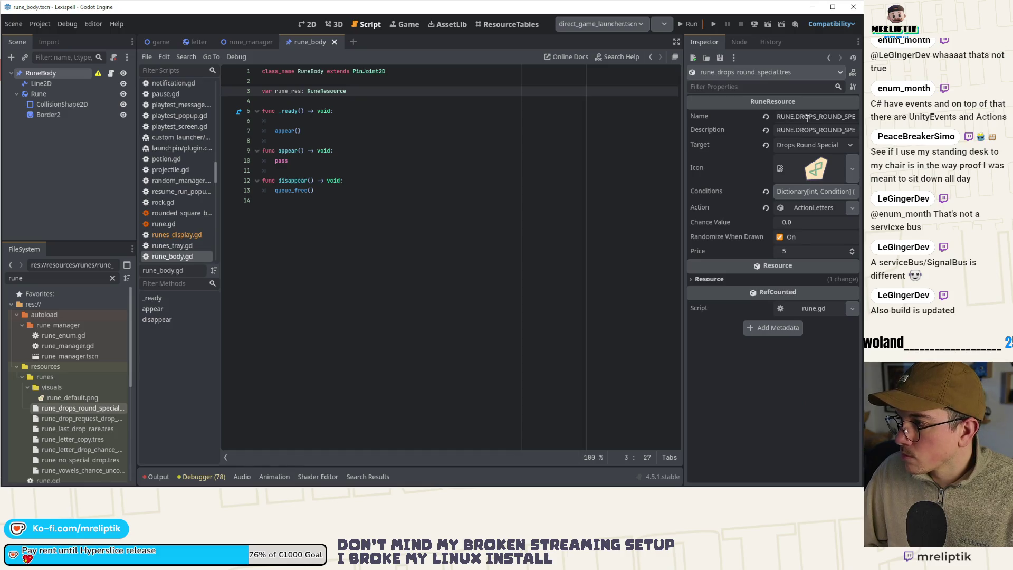
{"action": "left_click", "coordinate": [688, 24]}
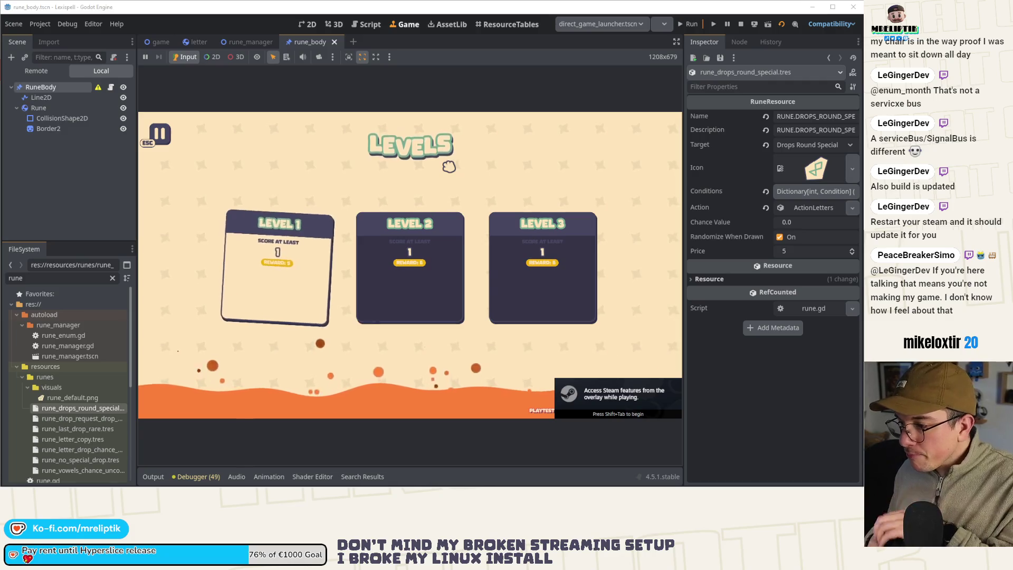
Step: Start Level 1 and run add_rune "RUNE.DROPS_ROUND_SPECIAL" in the dev console
{"action": "left_click", "coordinate": [281, 263]}
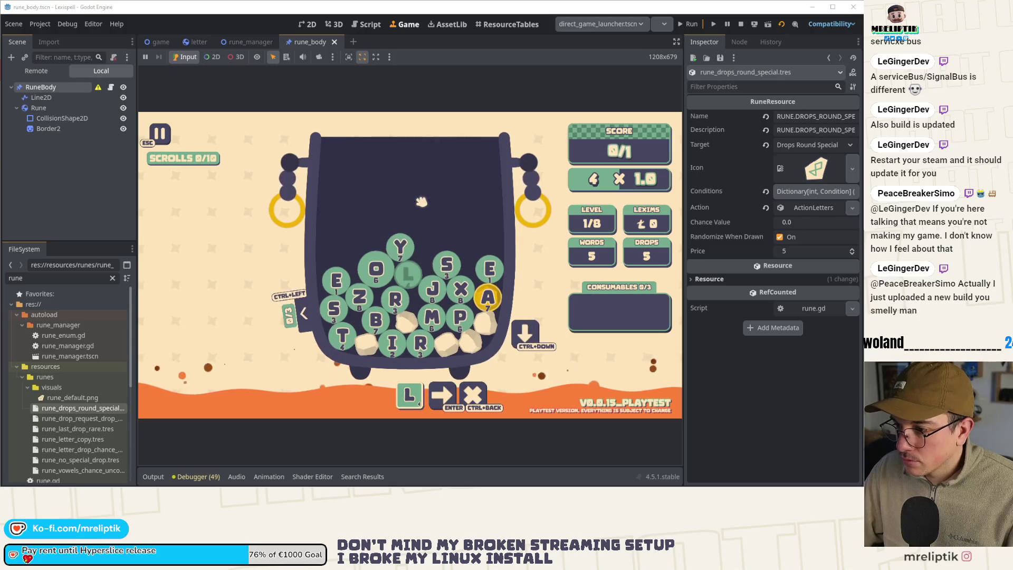
{"action": "key", "text": "quoteleft"}
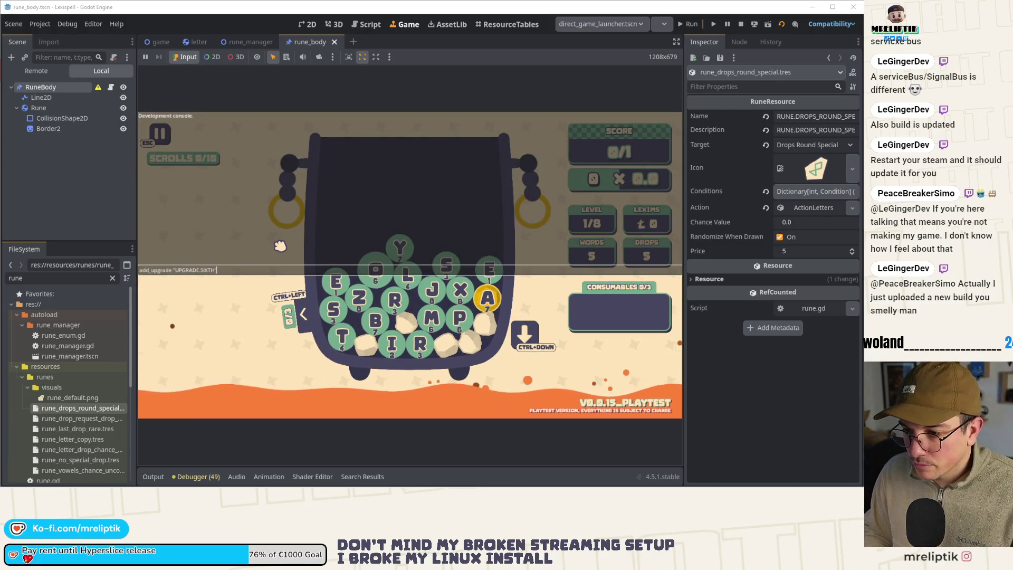
{"action": "type", "text": "RUNE.DROPS_ROUND_SPECIAL"}
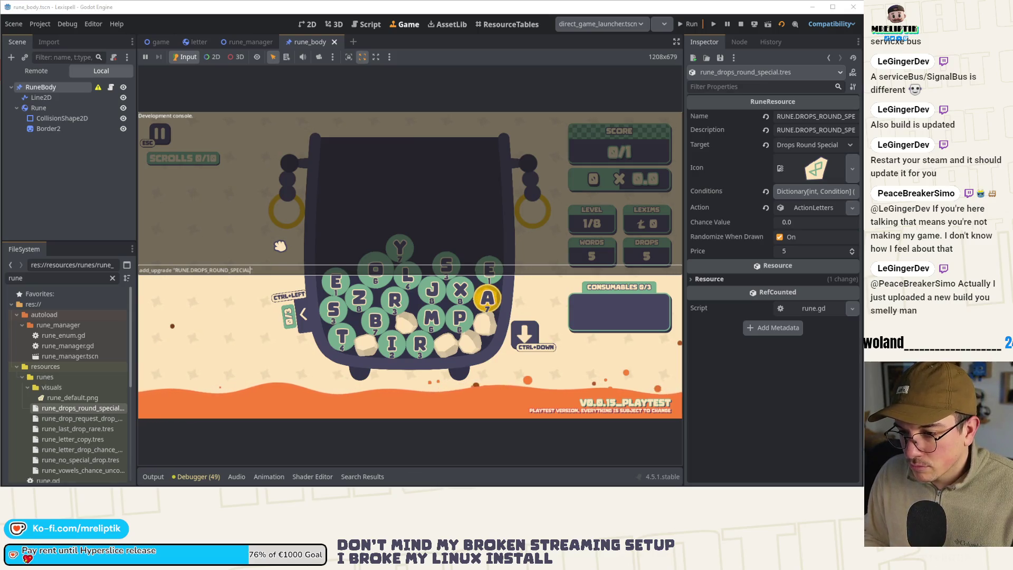
{"action": "key", "text": "Return"}
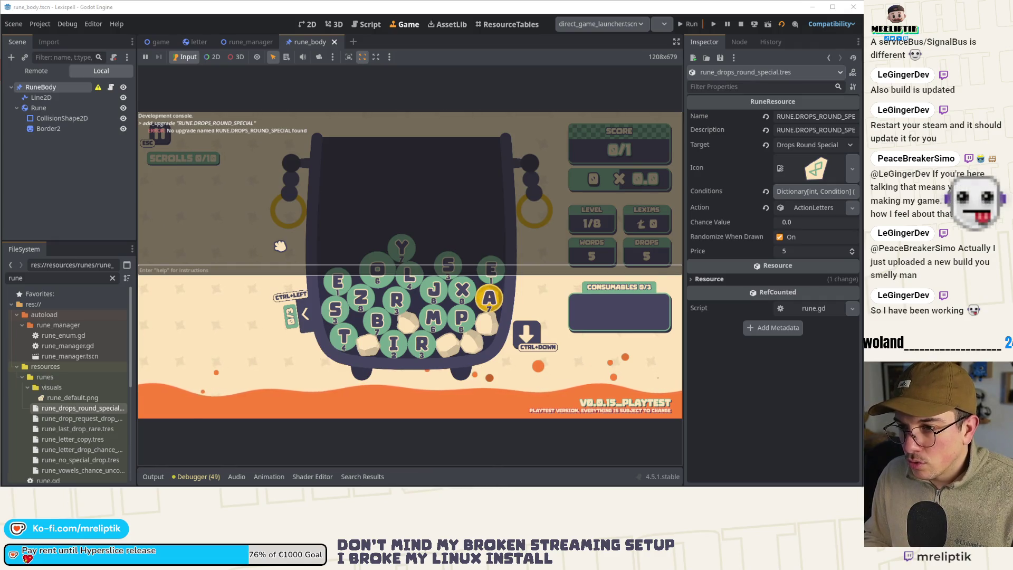
{"action": "key", "text": "Up"}
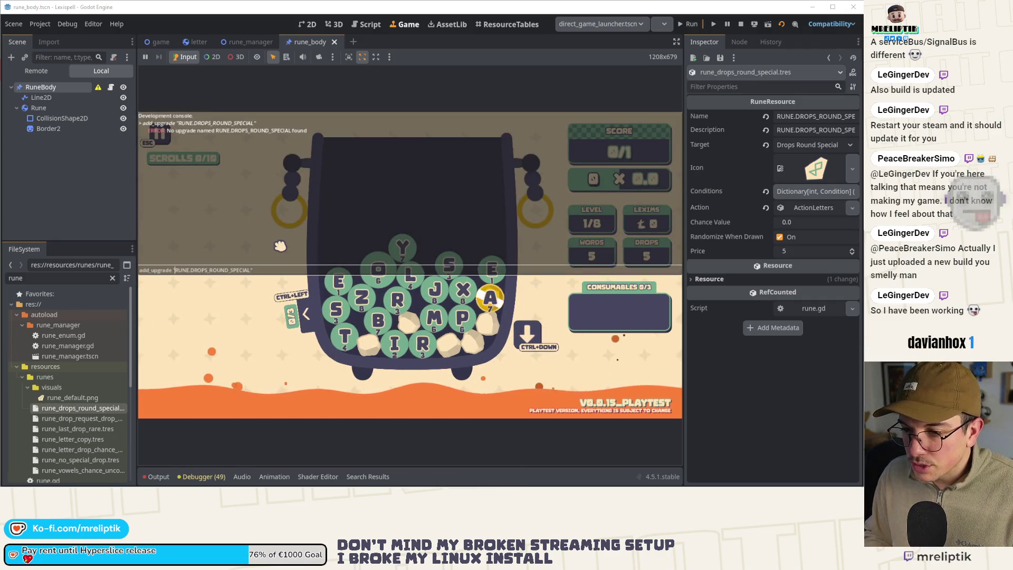
{"action": "key", "text": "BackSpace"}
{"action": "key", "text": "BackSpace"}
{"action": "key", "text": "BackSpace"}
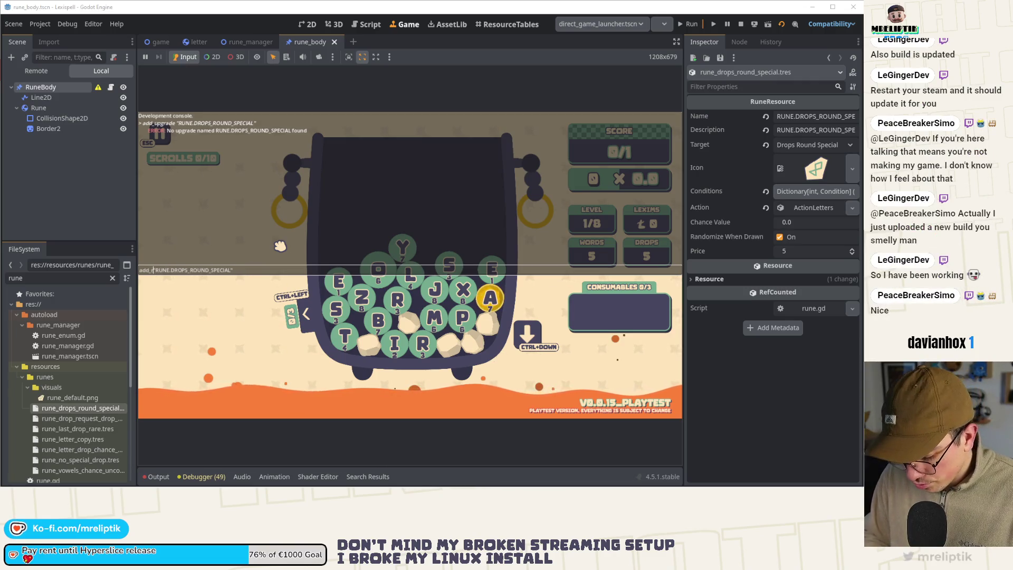
{"action": "type", "text": "run"}
{"action": "key", "text": "Return"}
{"action": "key", "text": "Up"}
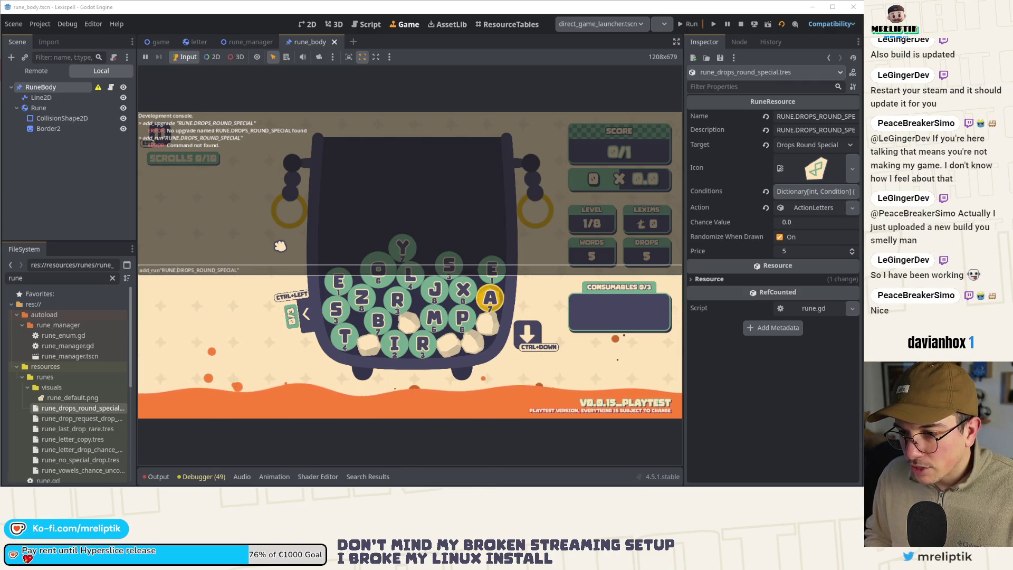
{"action": "key", "text": "Return"}
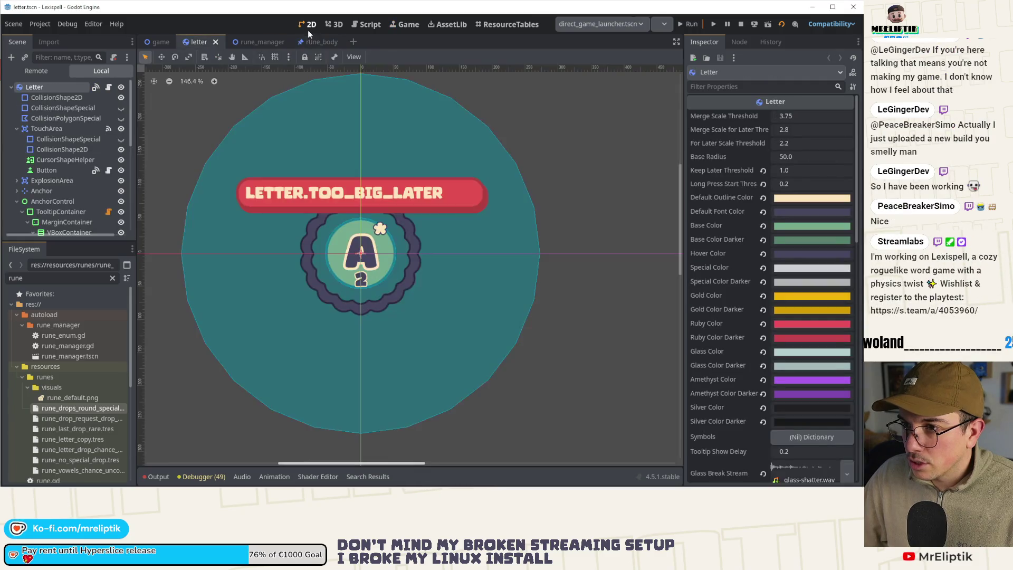
Step: Back in the editor, inspect the RuneBody PinJoint2D properties in the rune_body scene
{"action": "key", "text": "ctrl+Tab"}
{"action": "left_click", "coordinate": [317, 42]}
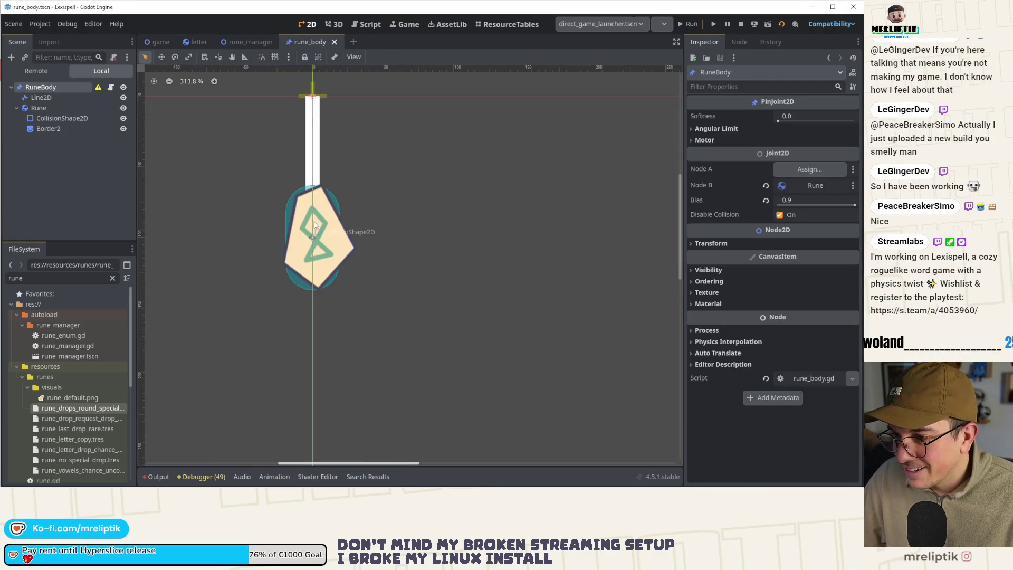
{"action": "left_click", "coordinate": [42, 87]}
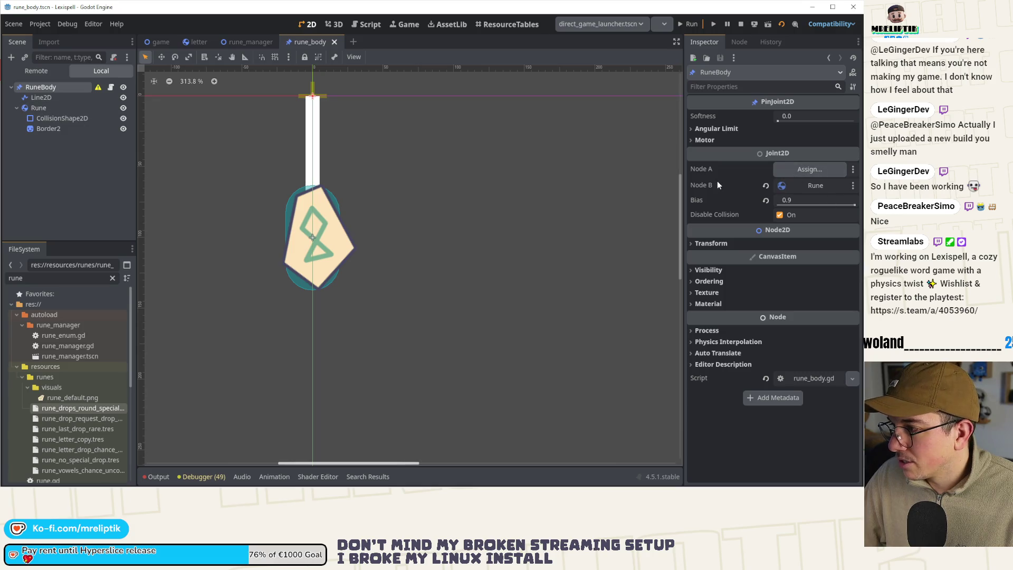
{"action": "mouse_move", "coordinate": [703, 185]}
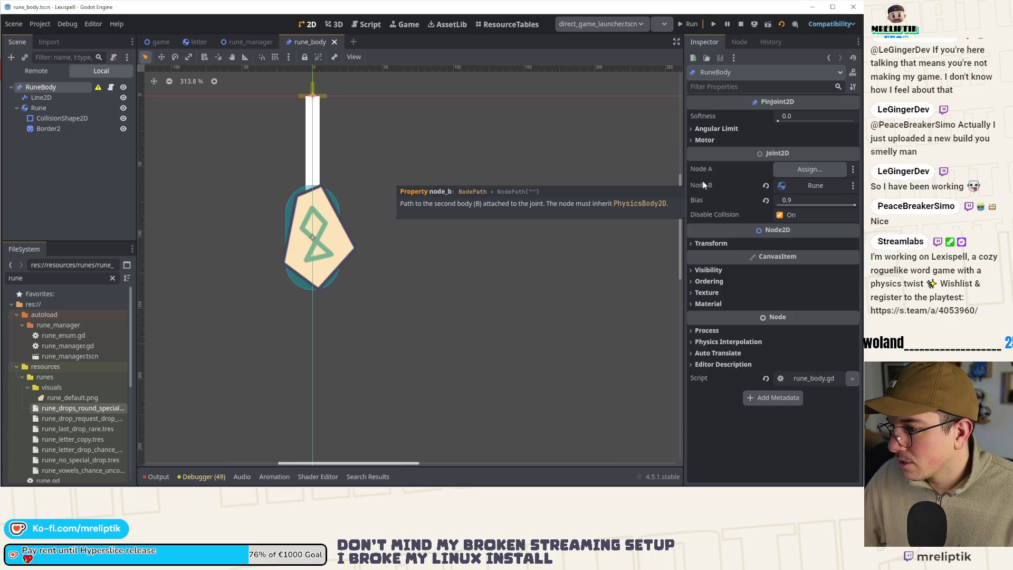
{"action": "left_click", "coordinate": [32, 108]}
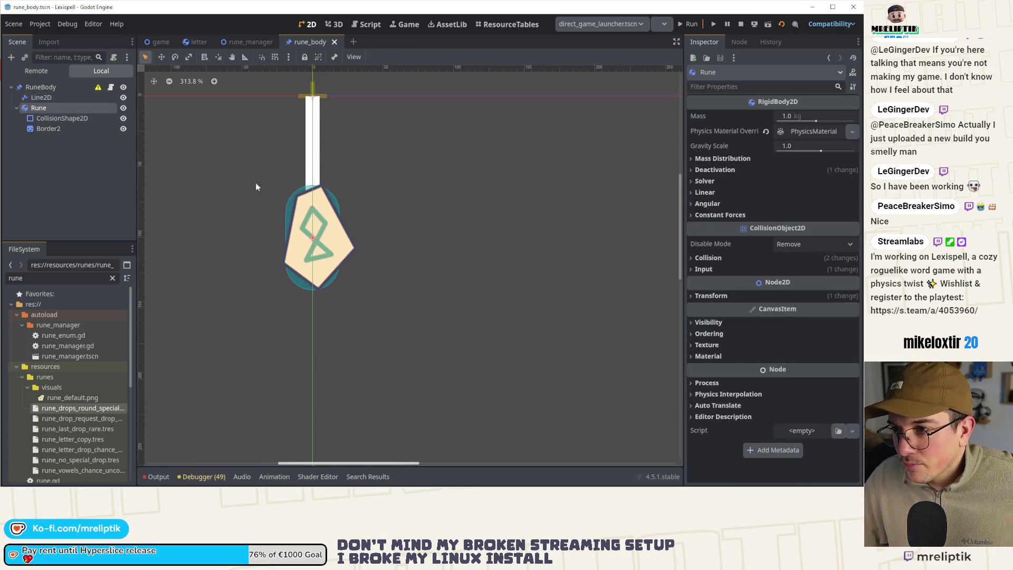
{"action": "left_click", "coordinate": [39, 87]}
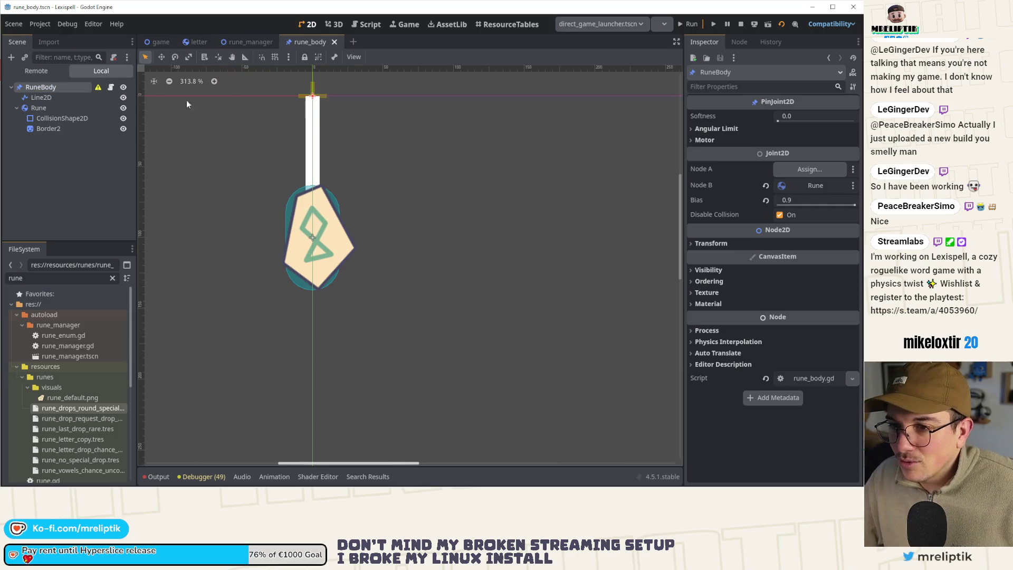
{"action": "mouse_move", "coordinate": [97, 88]}
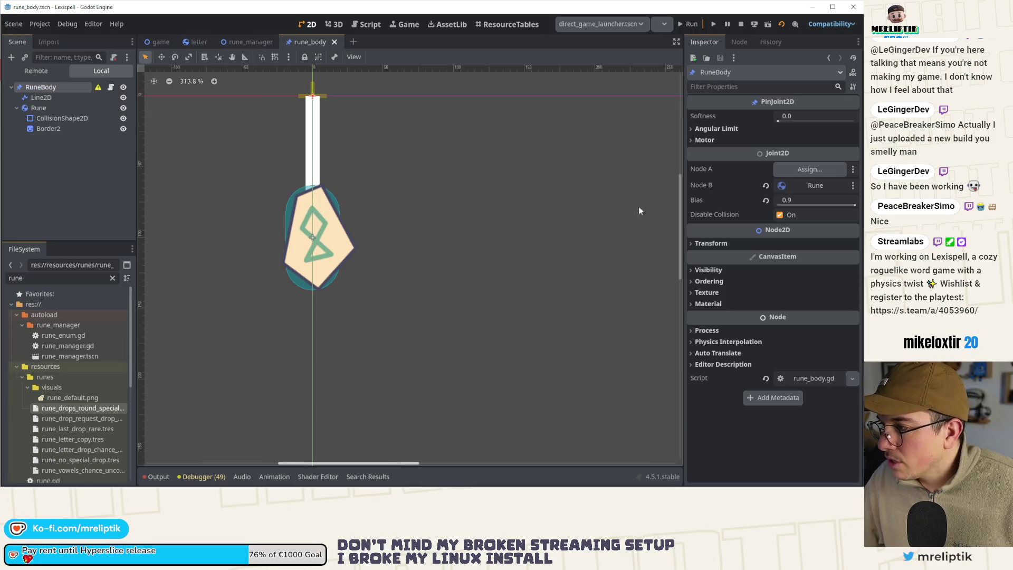
{"action": "left_click", "coordinate": [716, 129]}
{"action": "left_click", "coordinate": [716, 128]}
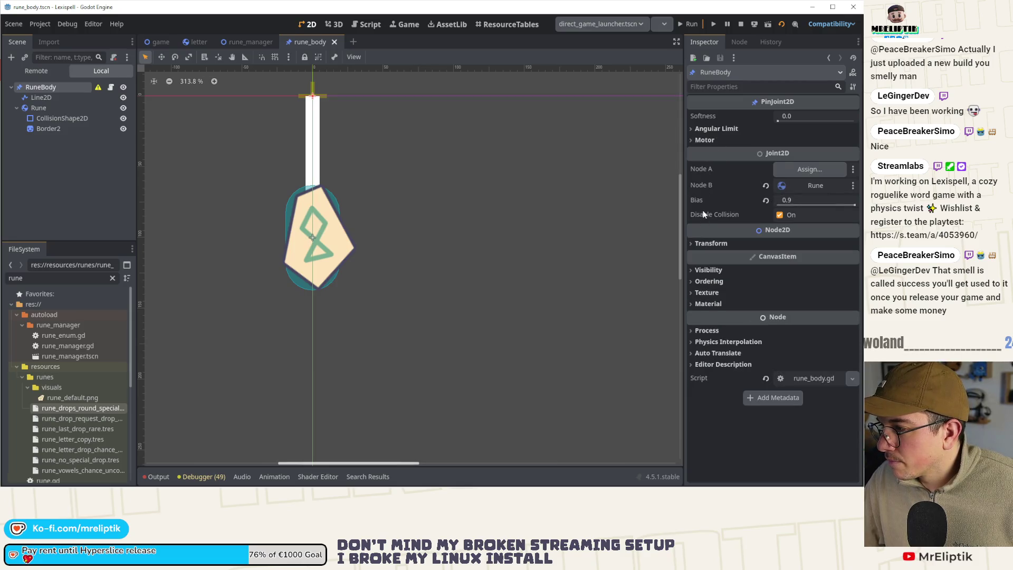
{"action": "mouse_move", "coordinate": [703, 214]}
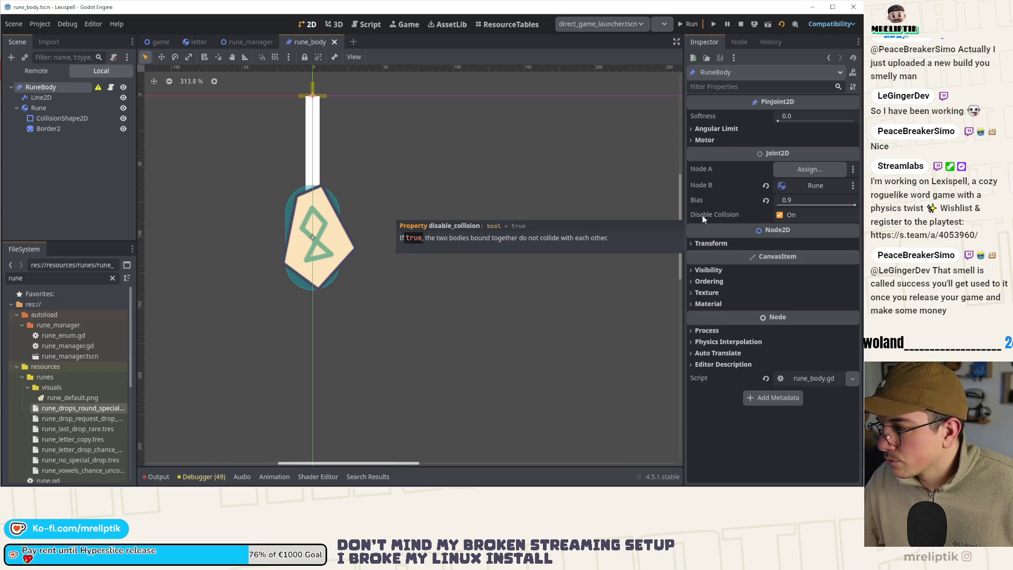
Step: Uncheck Disable Collision on the RuneBody joint and save the rune_body scene
{"action": "left_click", "coordinate": [256, 44]}
{"action": "left_click", "coordinate": [304, 44]}
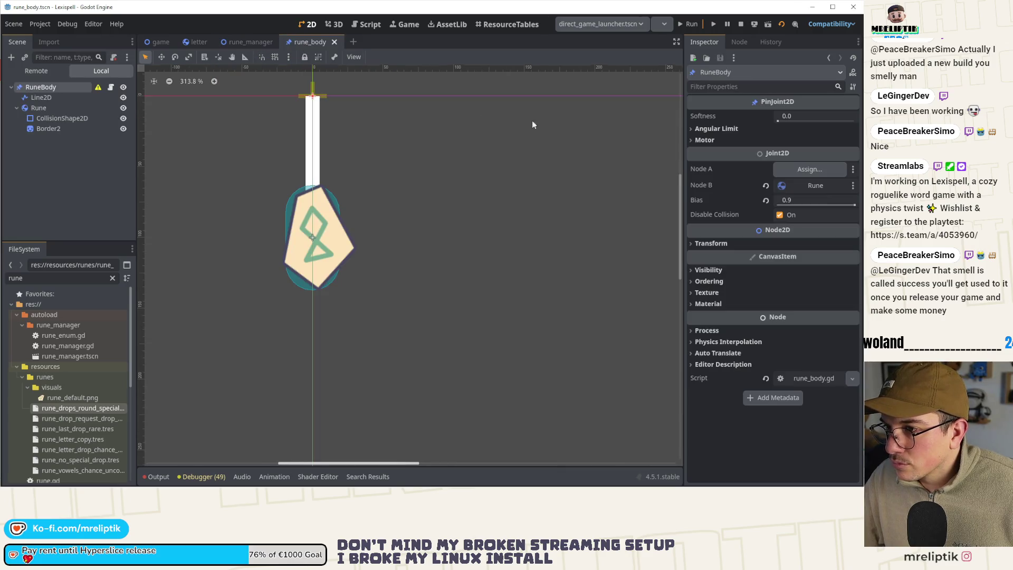
{"action": "left_click", "coordinate": [780, 214]}
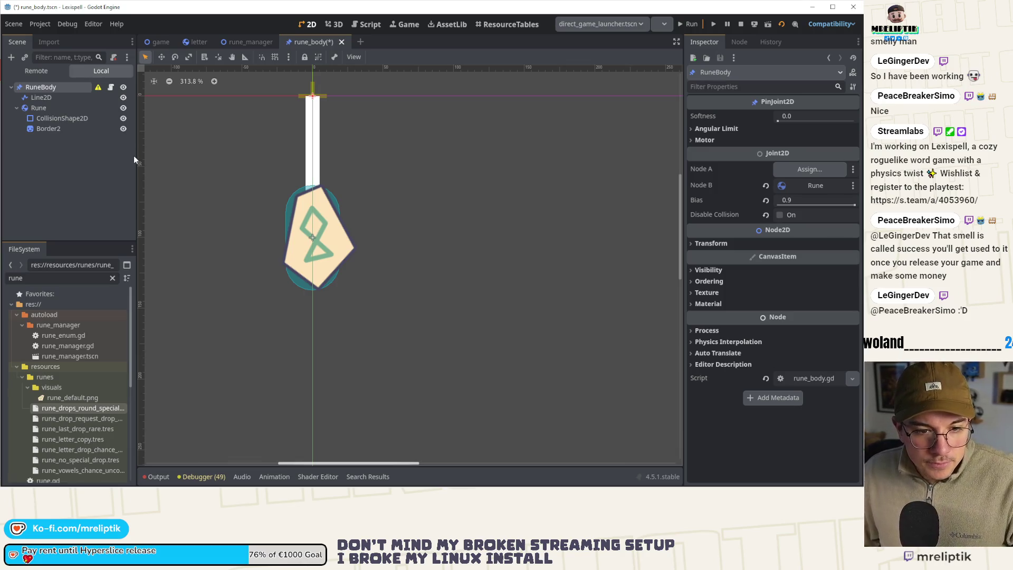
{"action": "key", "text": "ctrl+s"}
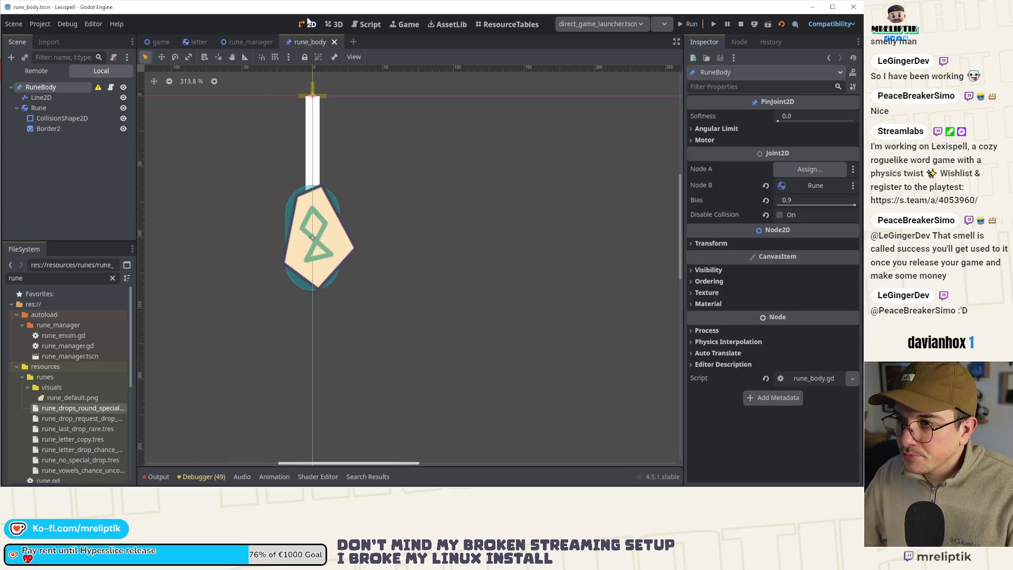
Step: Focus the running game and re-run add_rune from the dev console
{"action": "left_click", "coordinate": [400, 27]}
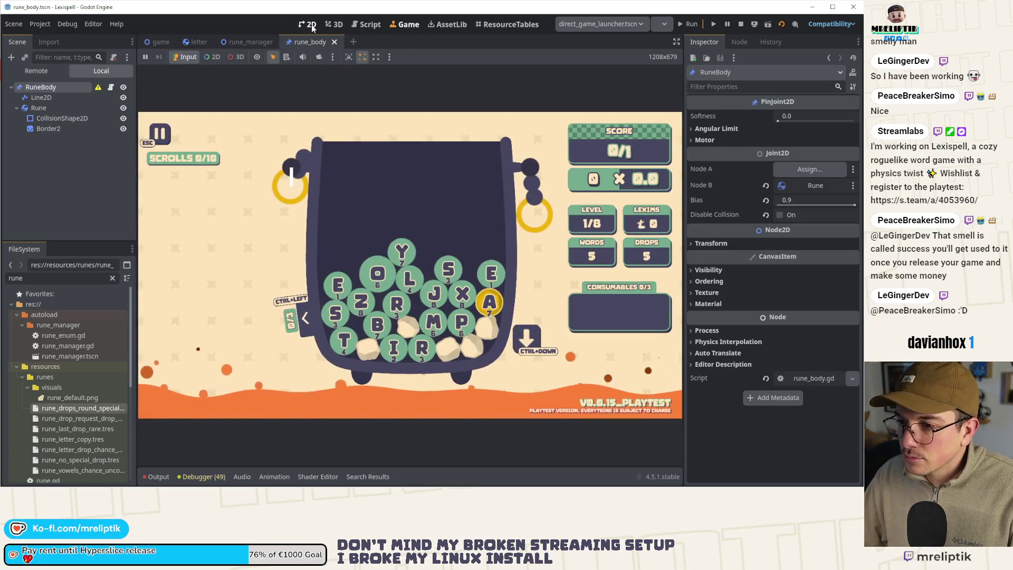
{"action": "left_click", "coordinate": [308, 24]}
{"action": "left_click", "coordinate": [405, 27]}
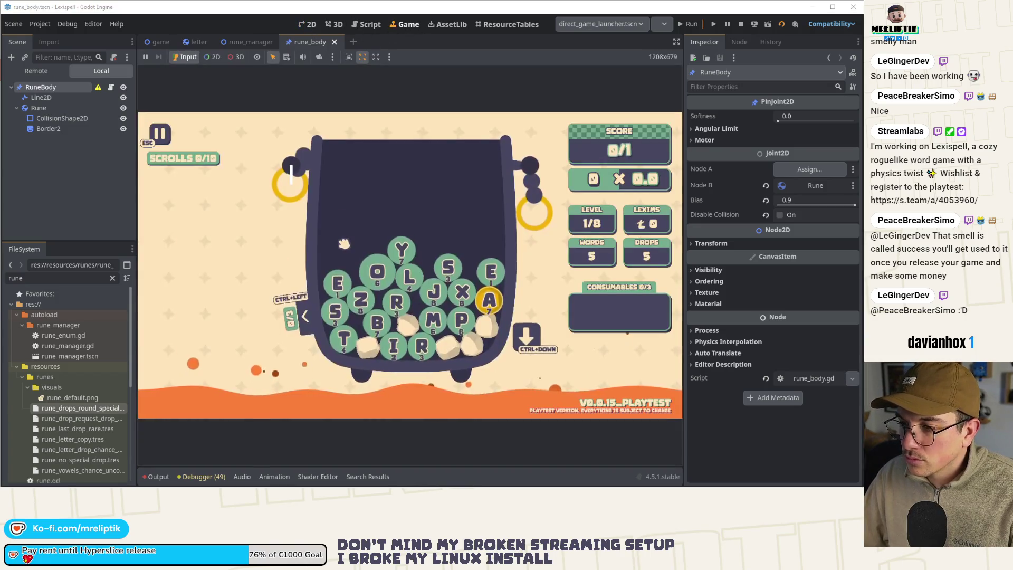
{"action": "key", "text": "quoteleft"}
{"action": "key", "text": "Up"}
{"action": "key", "text": "Return"}
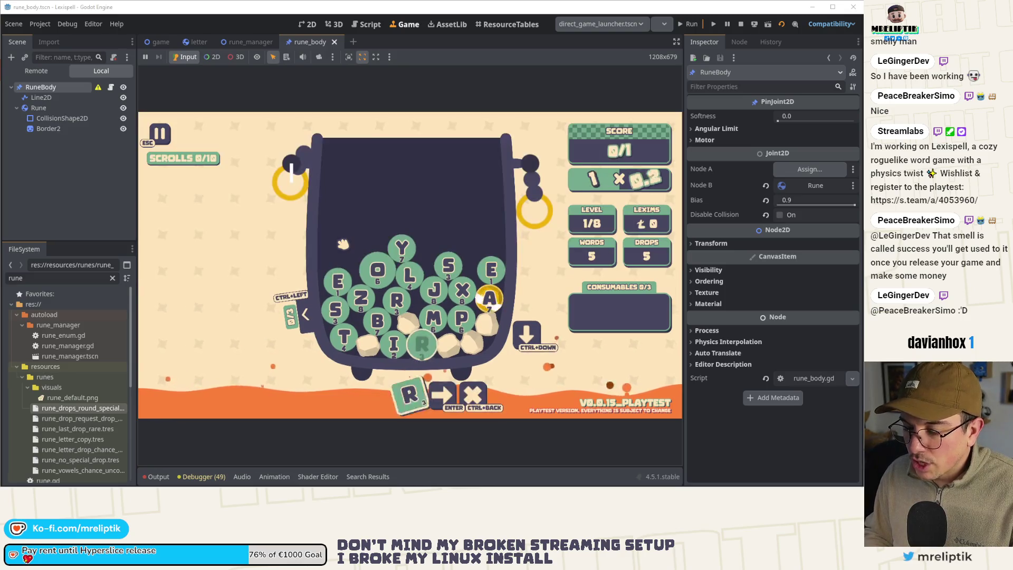
Step: Restart the run from the pause menu and start Level 1
{"action": "key", "text": "Escape"}
{"action": "left_click", "coordinate": [403, 369]}
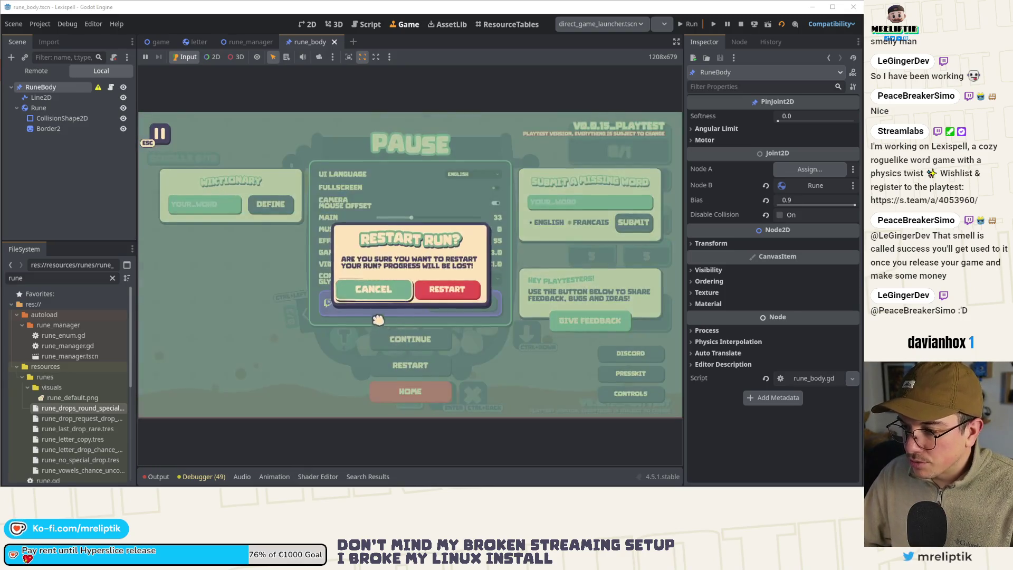
{"action": "left_click", "coordinate": [445, 287]}
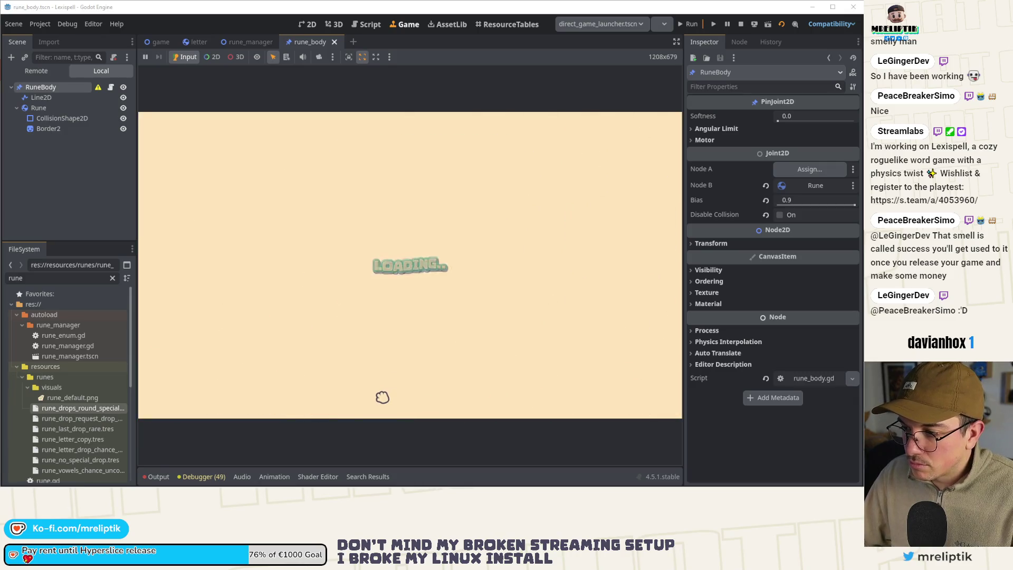
{"action": "left_click", "coordinate": [296, 316]}
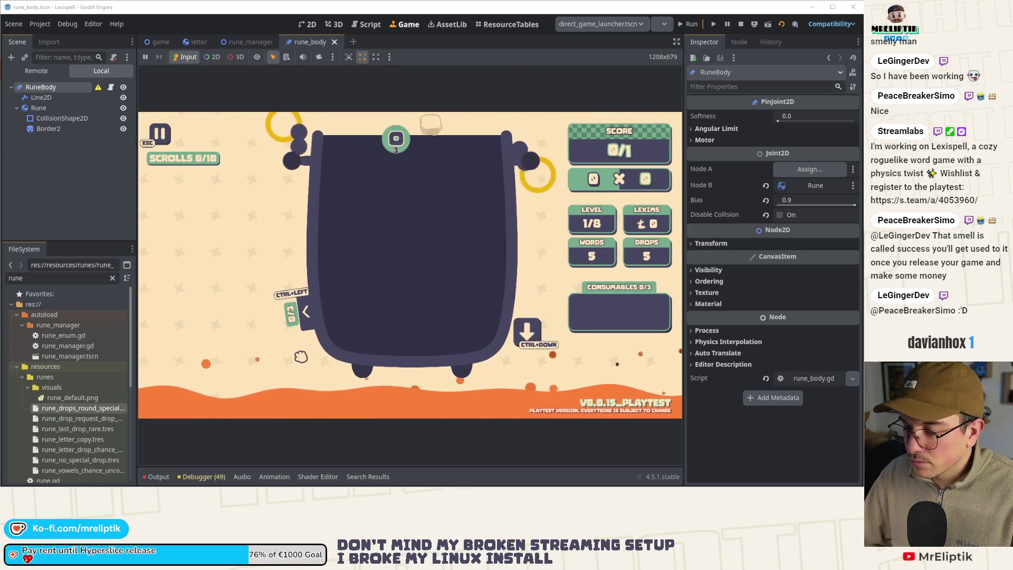
Step: Add the DROPS_ROUND_SPECIAL rune again and pull down the left hanging ring
{"action": "key", "text": "Escape"}
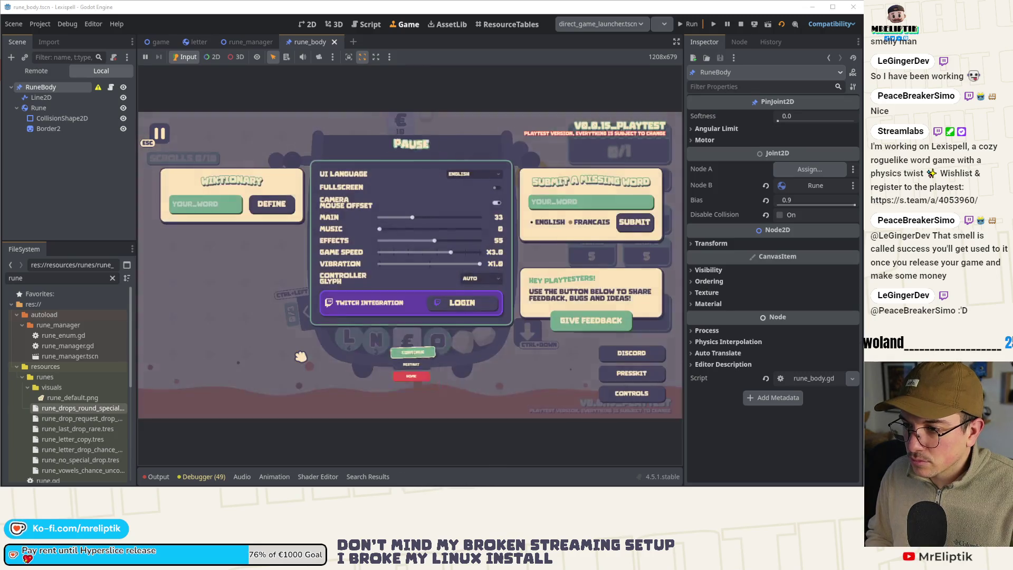
{"action": "key", "text": "quoteleft"}
{"action": "key", "text": "Up"}
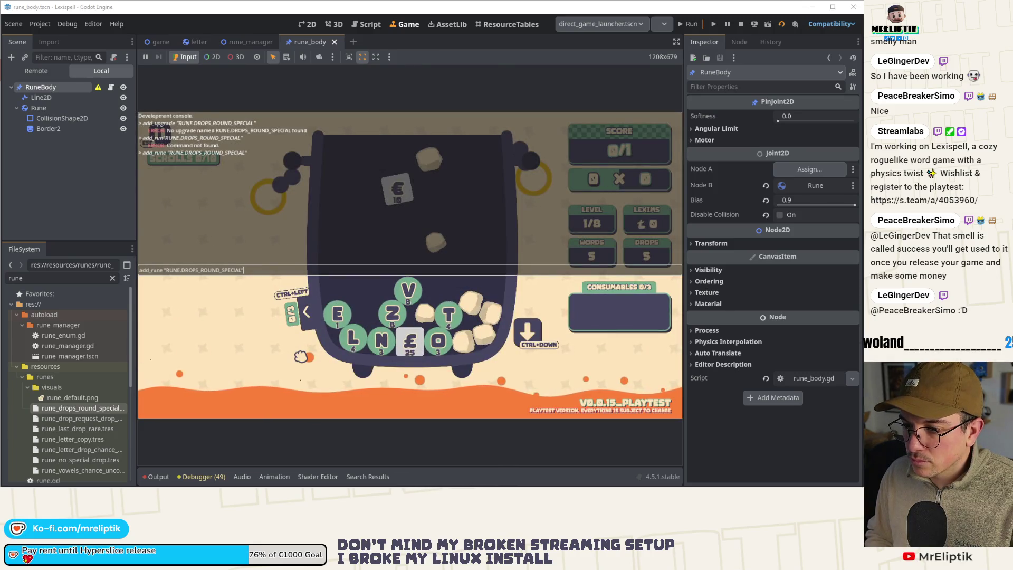
{"action": "key", "text": "Return"}
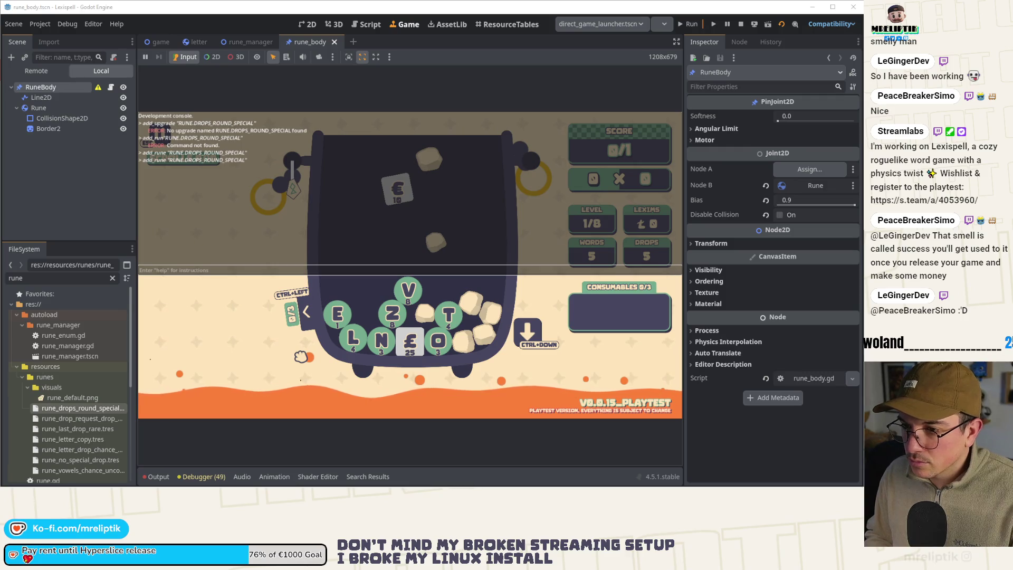
{"action": "key", "text": "quoteleft"}
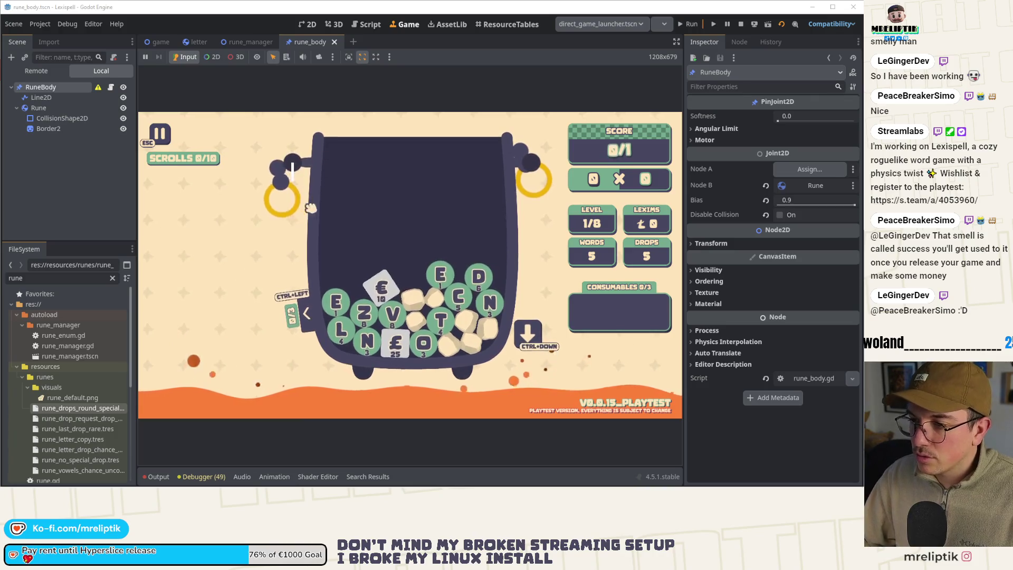
{"action": "left_click_drag", "start_coordinate": [274, 195], "coordinate": [288, 210]}
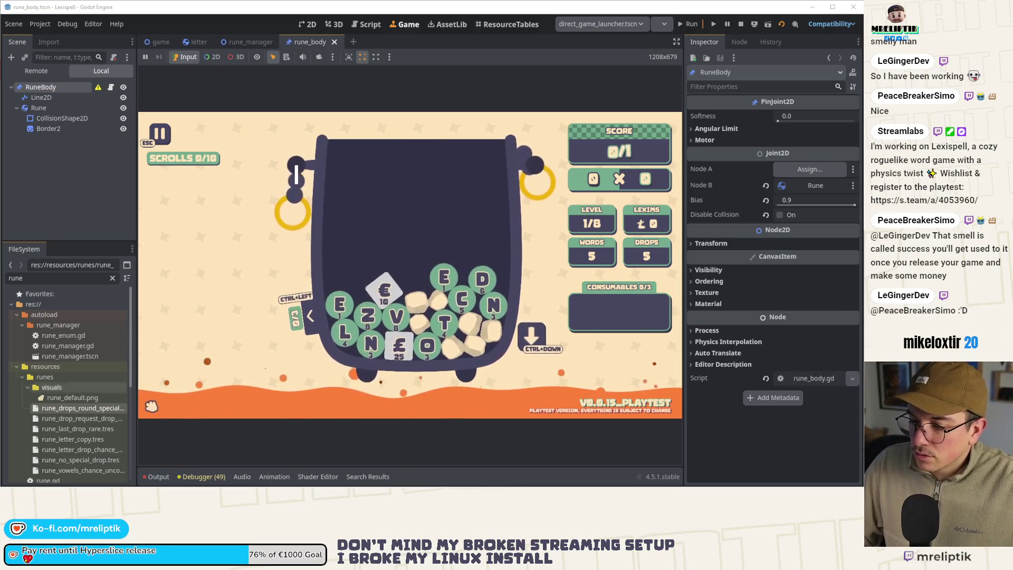
Step: Check the output log and open the rune_body.gd script
{"action": "left_click", "coordinate": [159, 476]}
{"action": "left_click", "coordinate": [159, 476]}
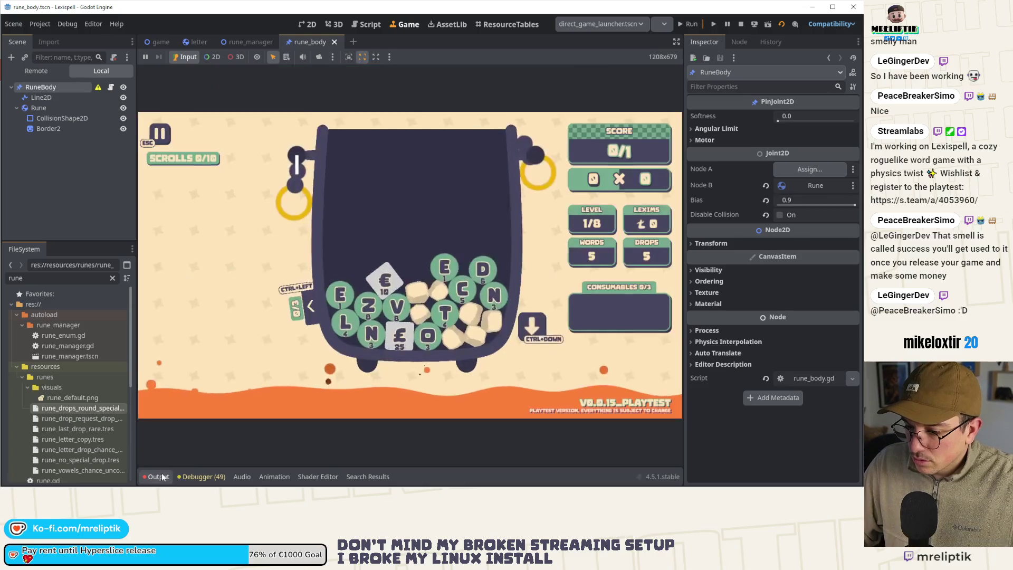
{"action": "left_click", "coordinate": [110, 87]}
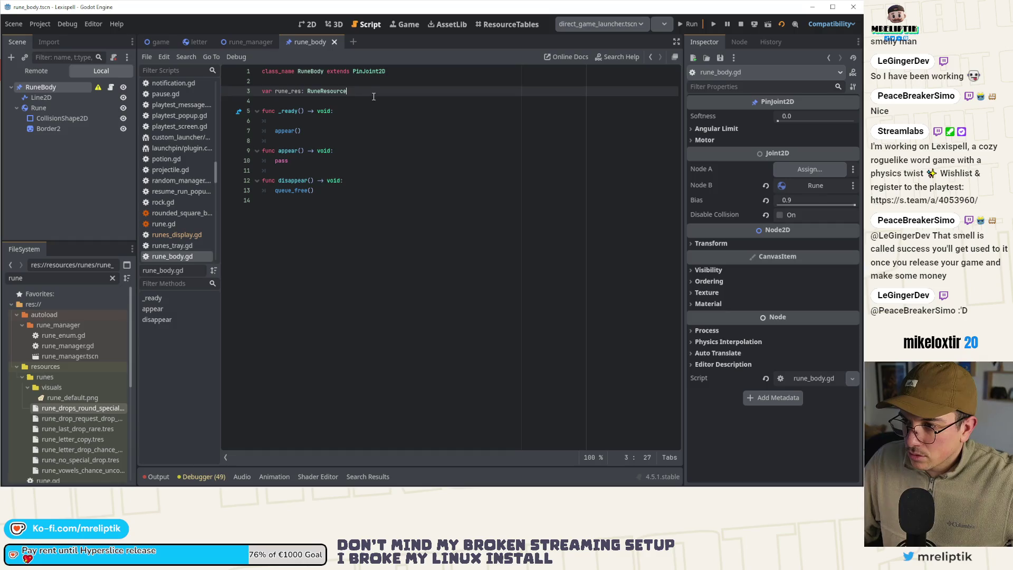
Step: Open runes_display.gd from the game scene
{"action": "left_click", "coordinate": [195, 40]}
{"action": "scroll", "coordinate": [324, 228], "scroll_direction": "down", "scroll_amount": 4}
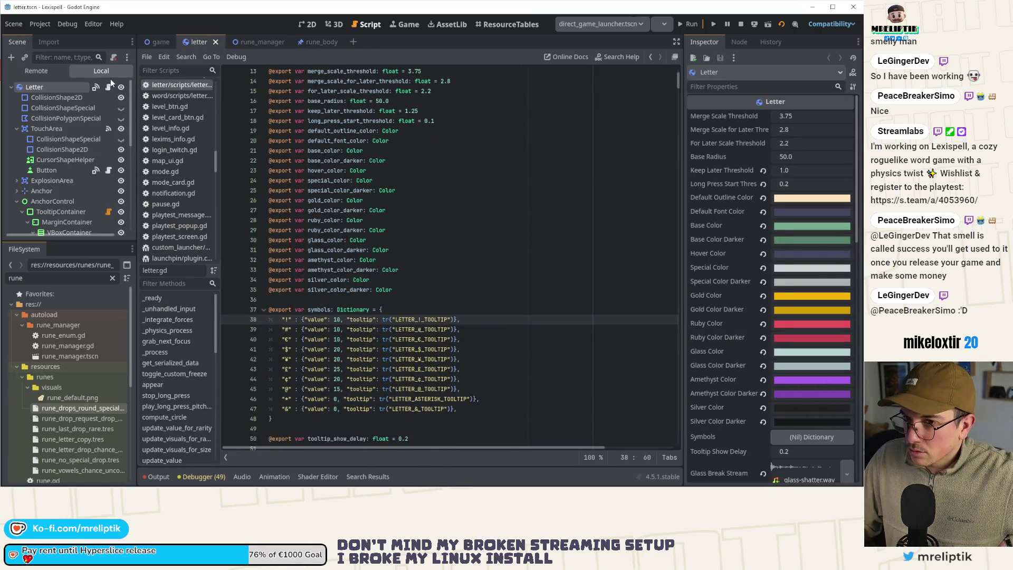
{"action": "left_click", "coordinate": [158, 41]}
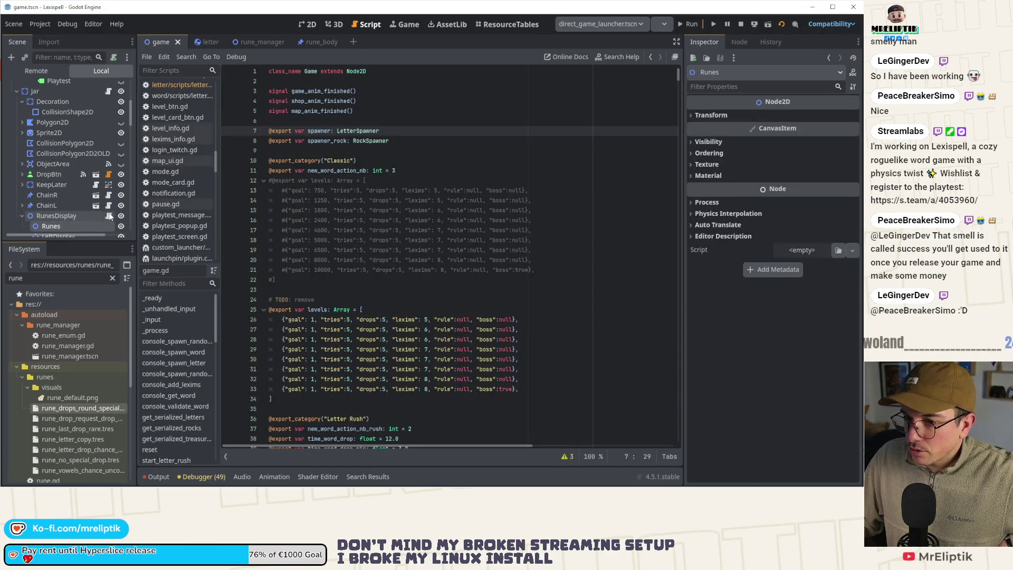
{"action": "left_click", "coordinate": [108, 215]}
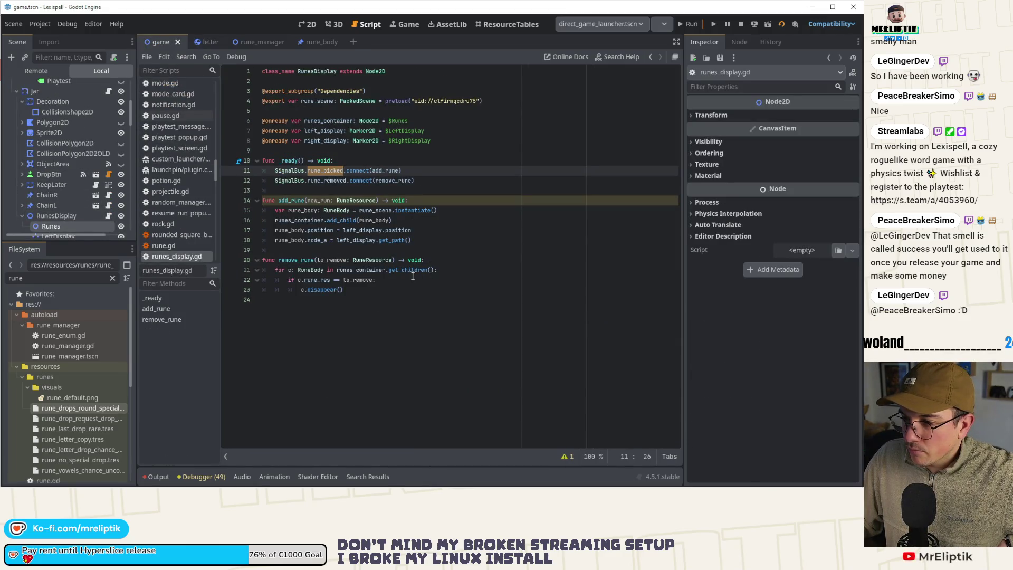
Step: Move the add_child line below the node_a assignment and relaunch the project
{"action": "double_click", "coordinate": [321, 230]}
{"action": "double_click", "coordinate": [312, 241]}
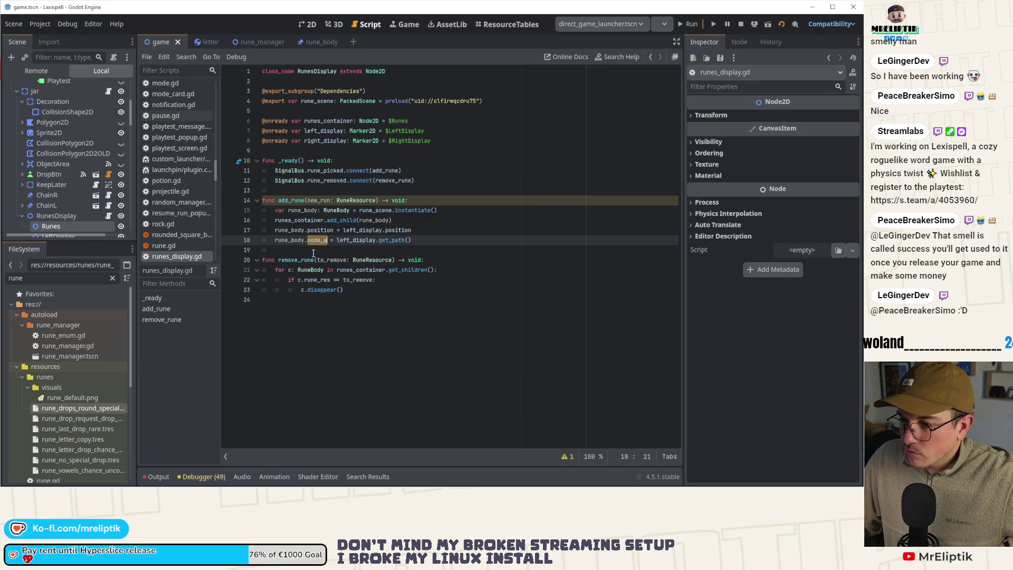
{"action": "double_click", "coordinate": [323, 232]}
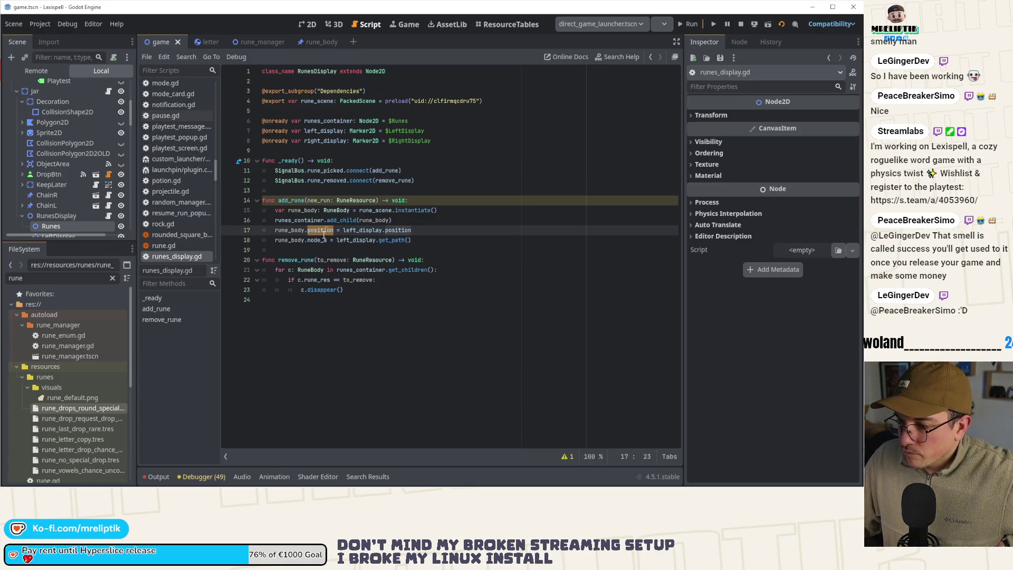
{"action": "left_click", "coordinate": [340, 222]}
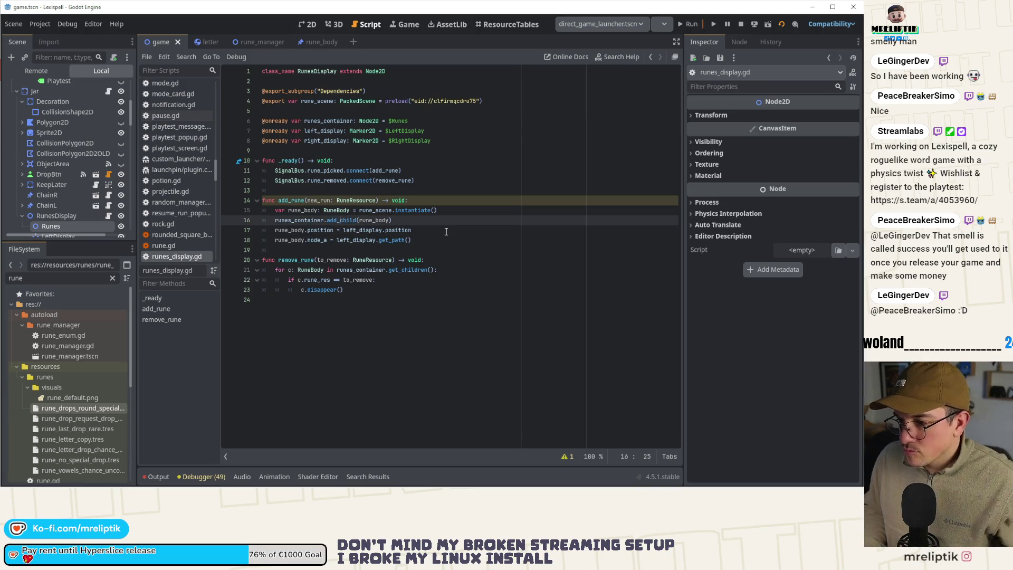
{"action": "key", "text": "alt+Down"}
{"action": "key", "text": "alt+Down"}
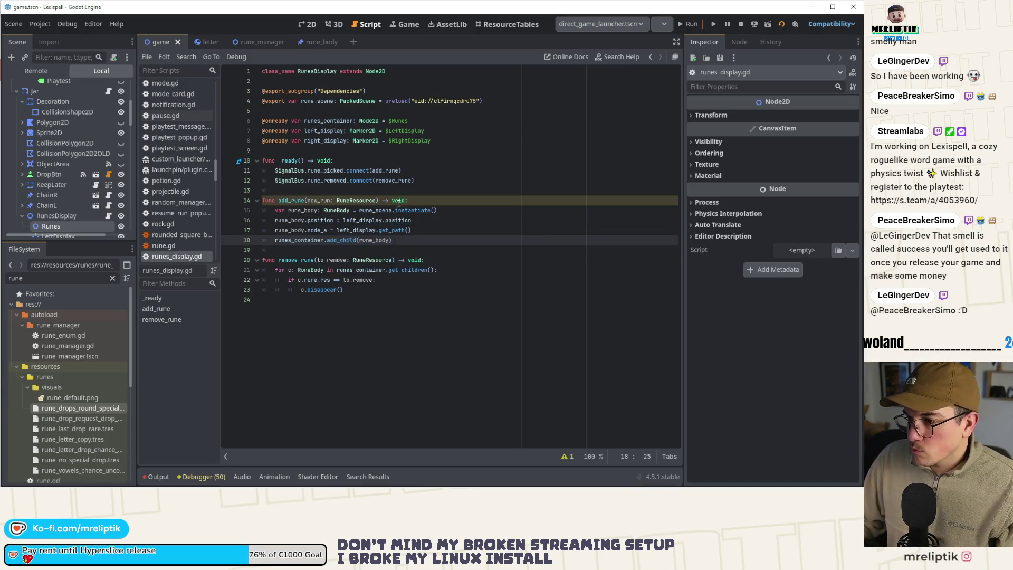
{"action": "left_click", "coordinate": [687, 24]}
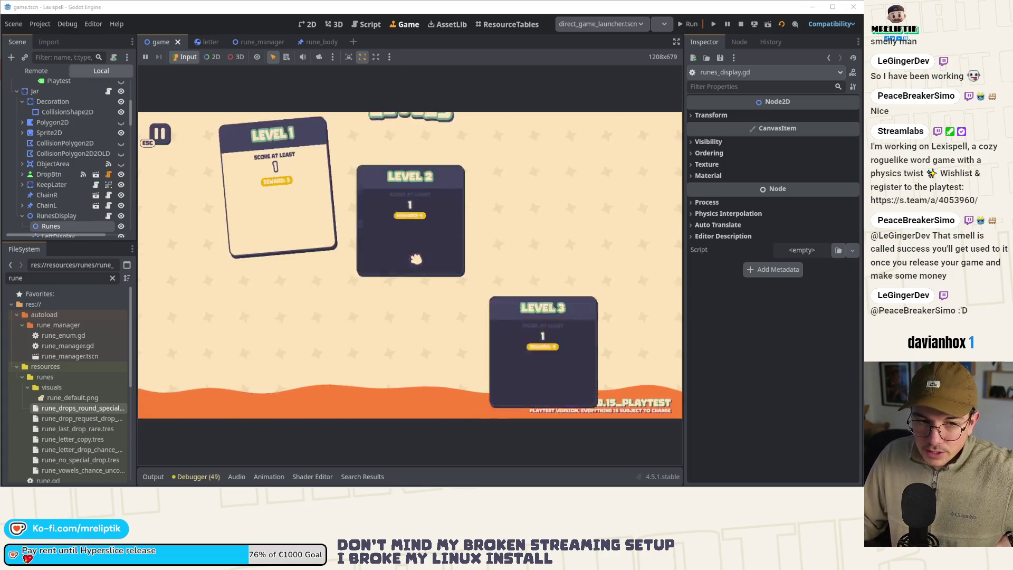
Step: Start Level 1 and spawn a DROPS_ROUND_SPECIAL rune with add_rune
{"action": "left_click", "coordinate": [327, 285]}
{"action": "key", "text": "quoteleft"}
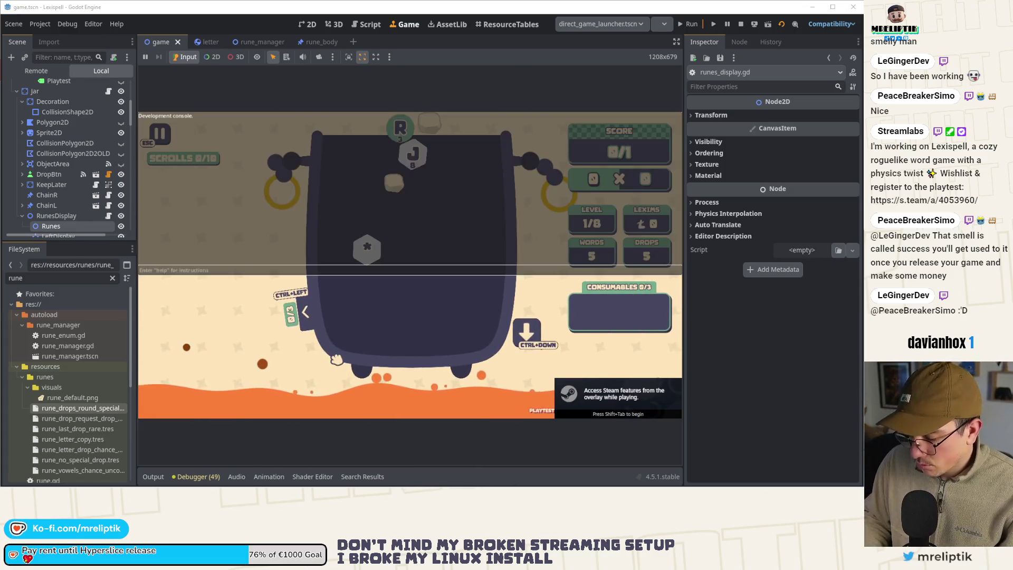
{"action": "key", "text": "Up"}
{"action": "key", "text": "Return"}
{"action": "key", "text": "quoteleft"}
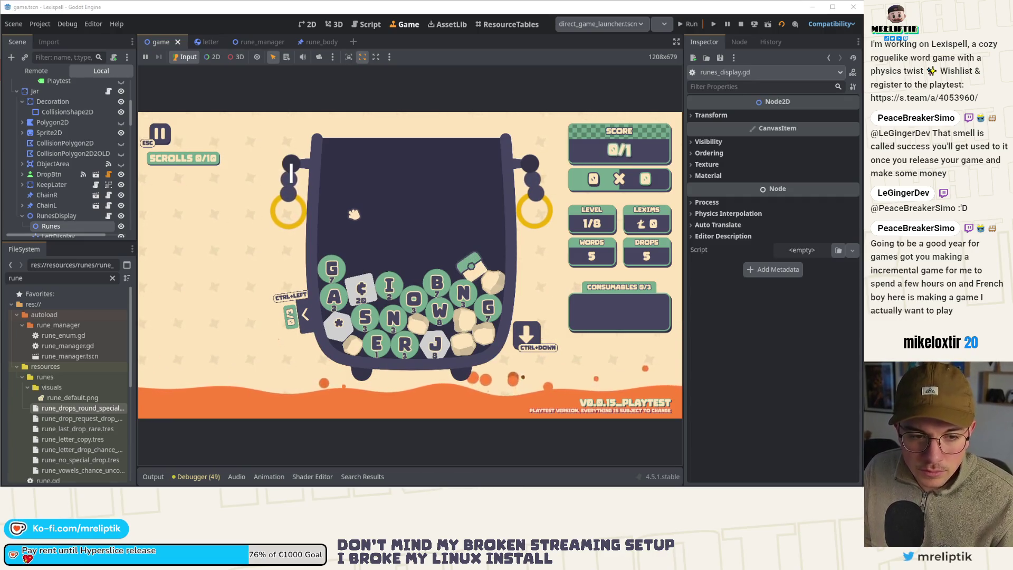
Step: Spawn the rune twice more via the console, then return to the script editor
{"action": "key", "text": "quoteleft"}
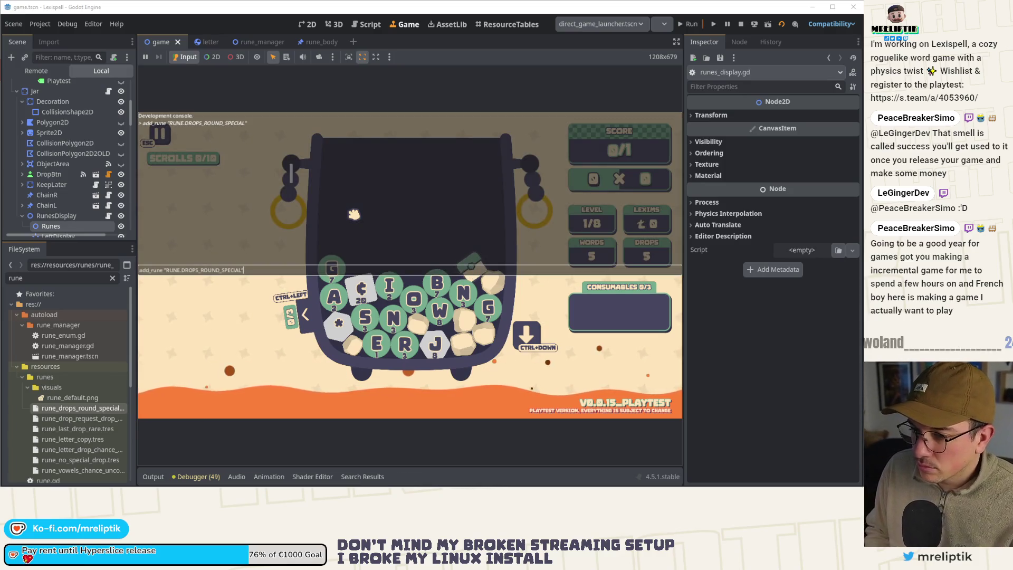
{"action": "key", "text": "Return"}
{"action": "key", "text": "quoteleft"}
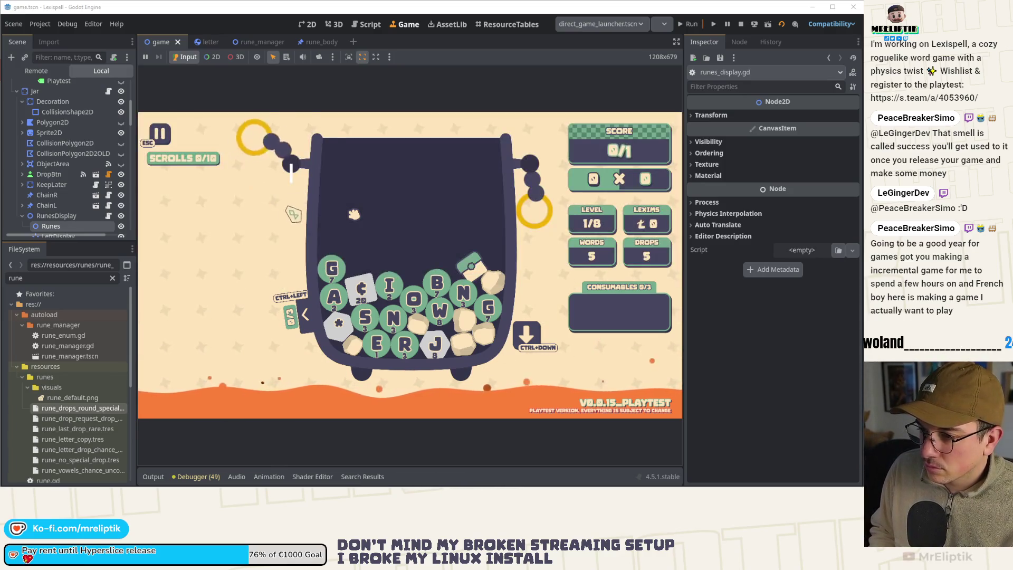
{"action": "key", "text": "quoteleft"}
{"action": "key", "text": "Up"}
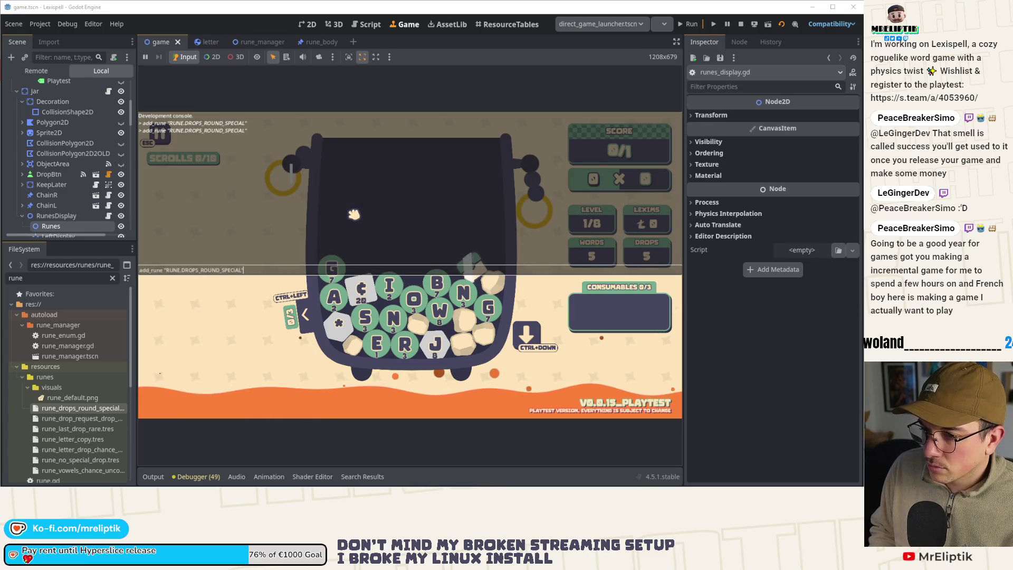
{"action": "key", "text": "Return"}
{"action": "key", "text": "quoteleft"}
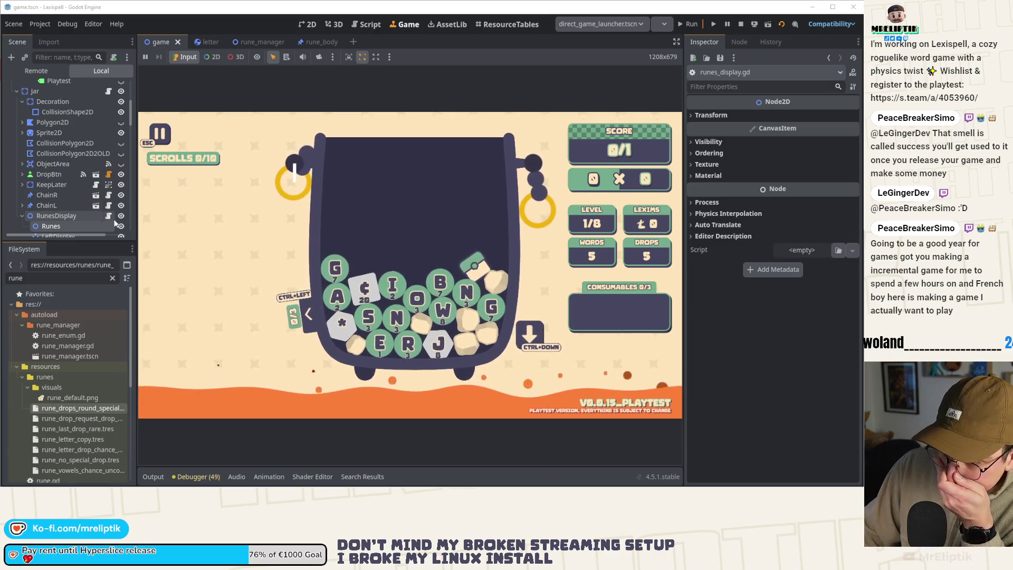
{"action": "key", "text": "ctrl+F3"}
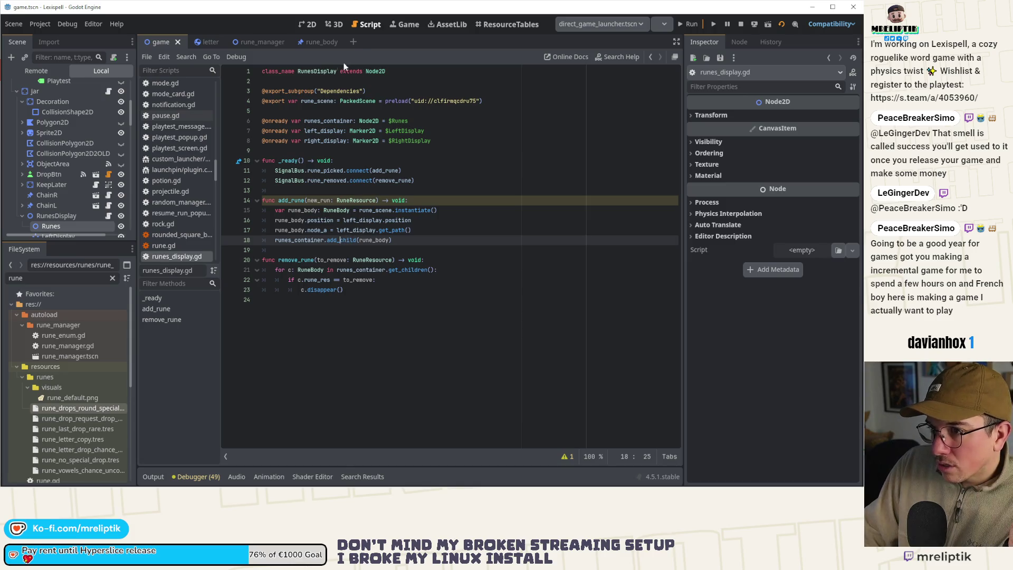
Step: Select the rune_body scene's Rune node and view it in 2D, then switch to the game scene
{"action": "left_click", "coordinate": [324, 43]}
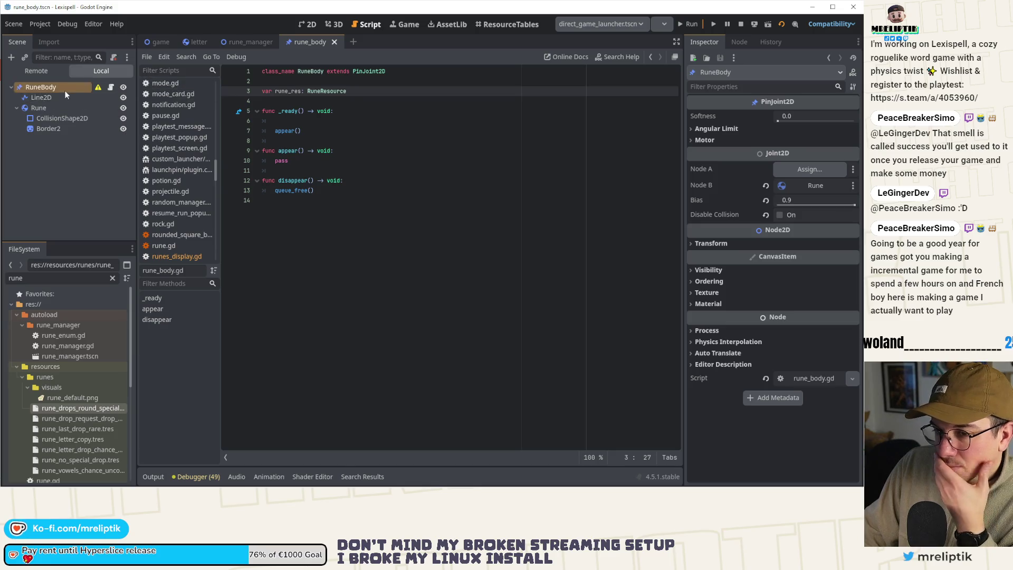
{"action": "left_click", "coordinate": [42, 107]}
{"action": "left_click", "coordinate": [311, 25]}
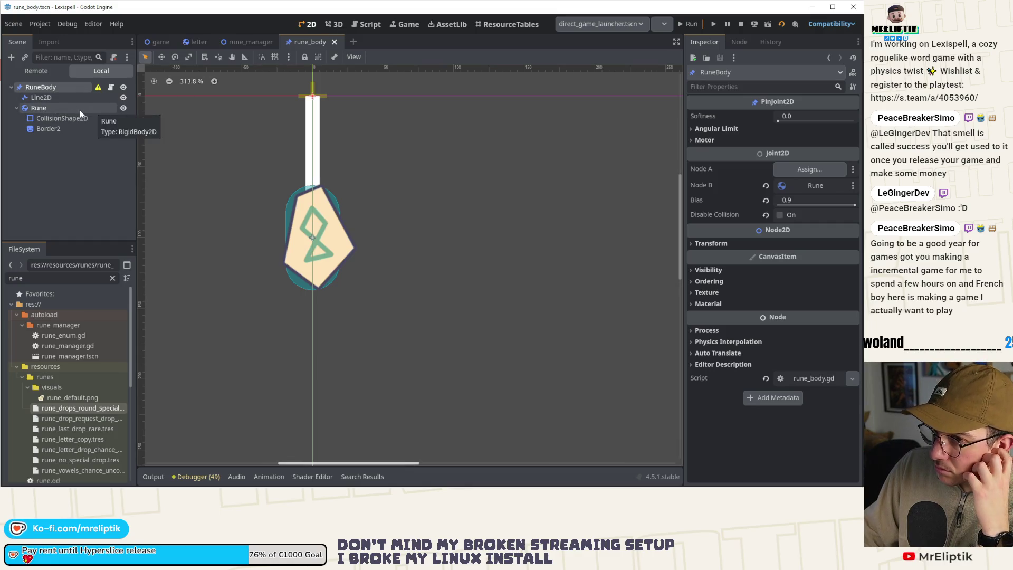
{"action": "left_click", "coordinate": [162, 42]}
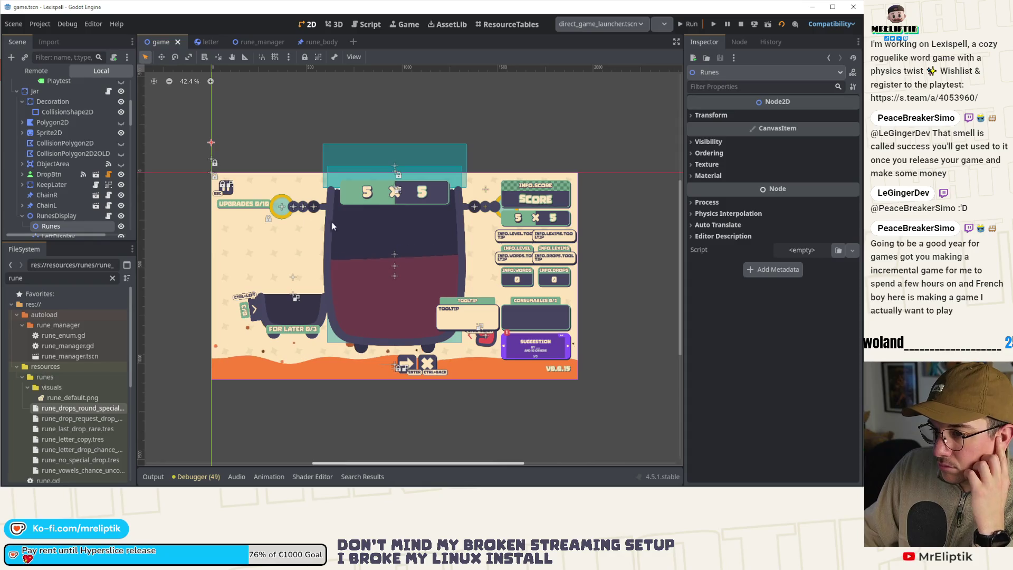
Step: Instantiate rune_body.tscn as a child of the Runes node
{"action": "scroll", "coordinate": [74, 206], "scroll_direction": "down", "scroll_amount": 3}
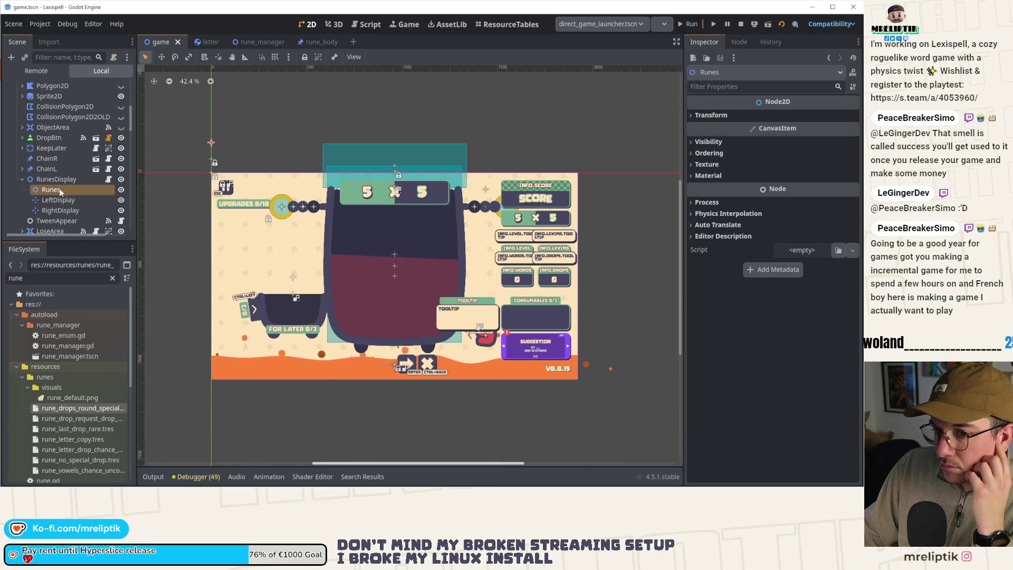
{"action": "right_click", "coordinate": [60, 190]}
{"action": "key", "text": "Escape"}
{"action": "key", "text": "ctrl+shift+a"}
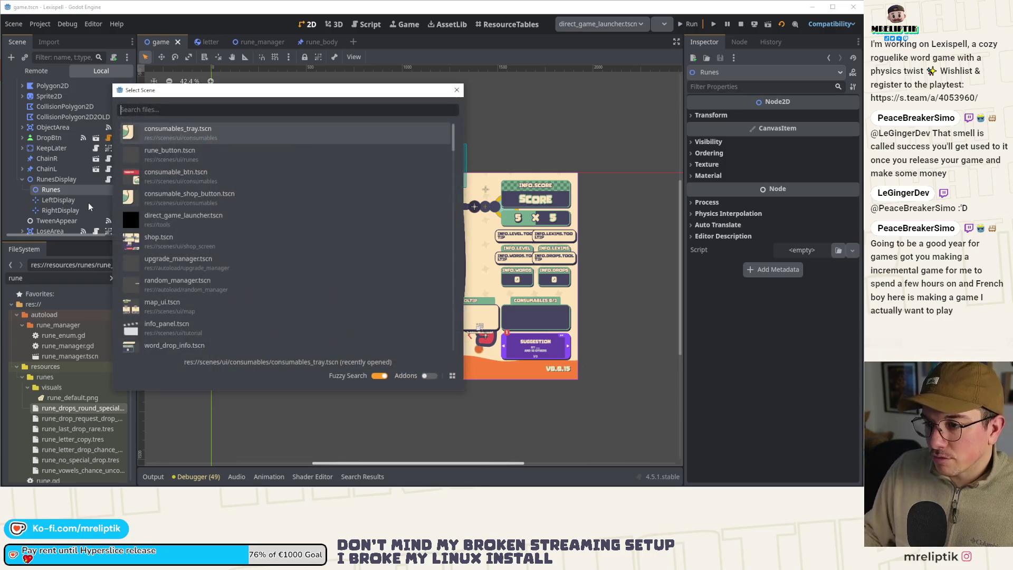
{"action": "key", "text": "Escape"}
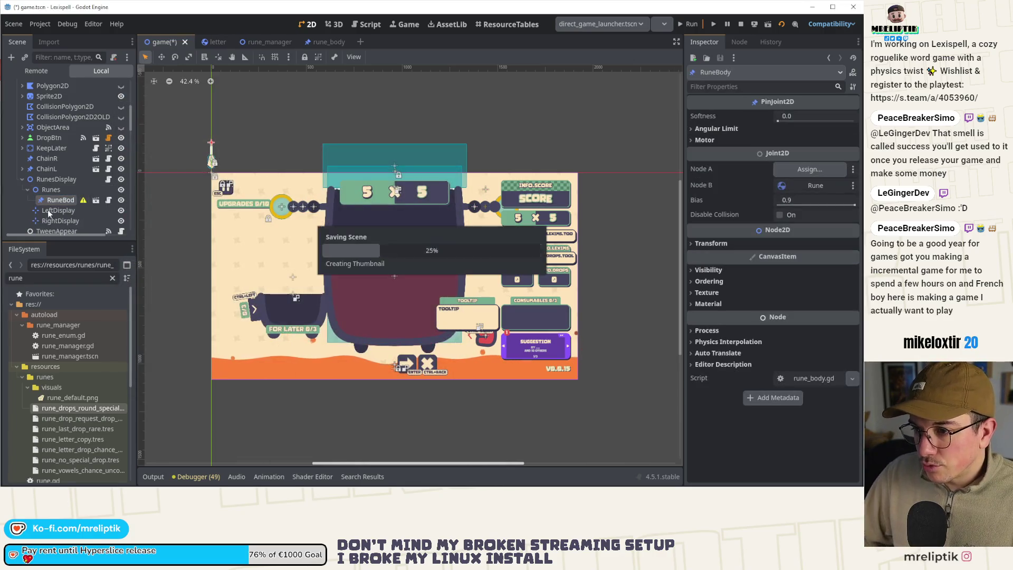
{"action": "key", "text": "Return"}
Step: Drag the new RuneBody into place, save the game scene, and open runes_display.gd
{"action": "scroll", "coordinate": [214, 153], "scroll_direction": "up", "scroll_amount": 4}
{"action": "mouse_move", "coordinate": [207, 136]}
{"action": "left_mouse_down"}
{"action": "mouse_move", "coordinate": [370, 270]}
{"action": "mouse_move", "coordinate": [406, 258]}
{"action": "left_mouse_up"}
{"action": "scroll", "coordinate": [316, 237], "scroll_direction": "down", "scroll_amount": 3}
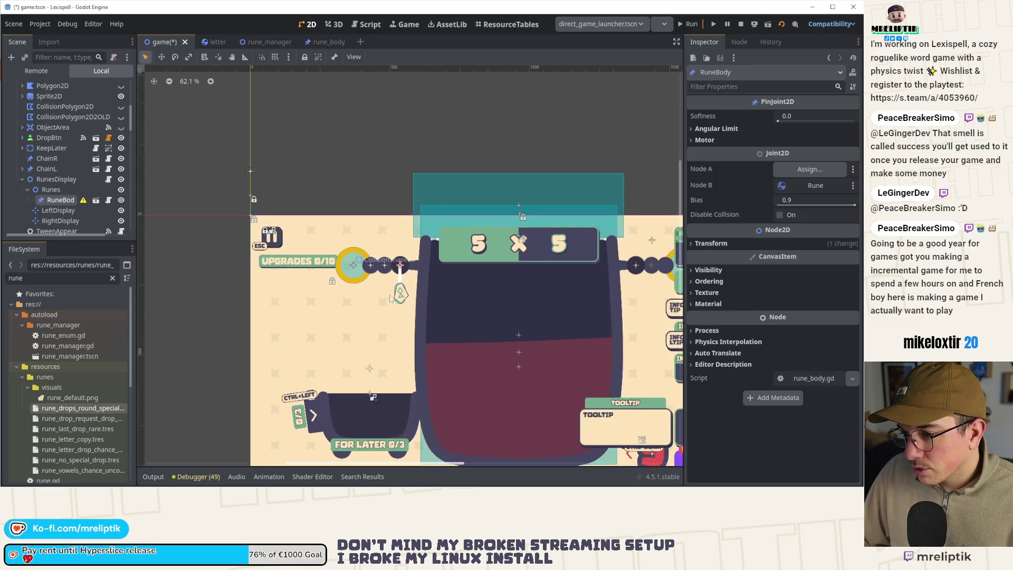
{"action": "key", "text": "ctrl+s"}
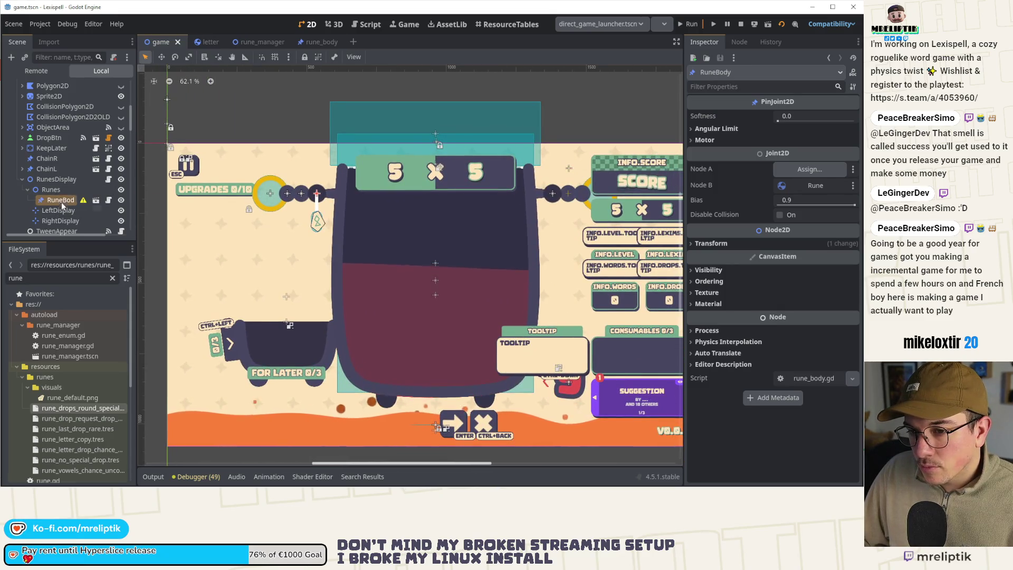
{"action": "left_click", "coordinate": [810, 169]}
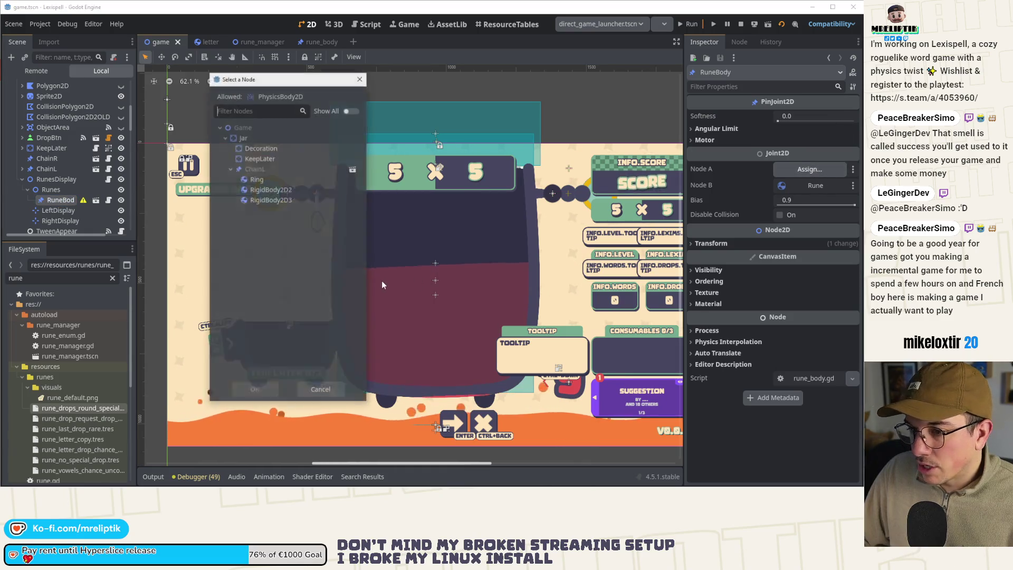
{"action": "key", "text": "Escape"}
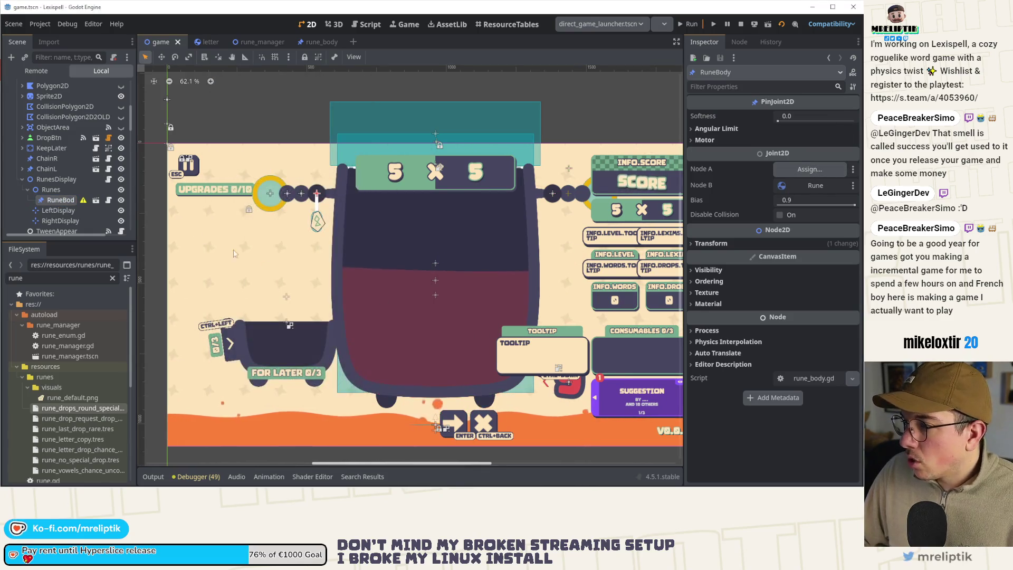
{"action": "left_click", "coordinate": [108, 179]}
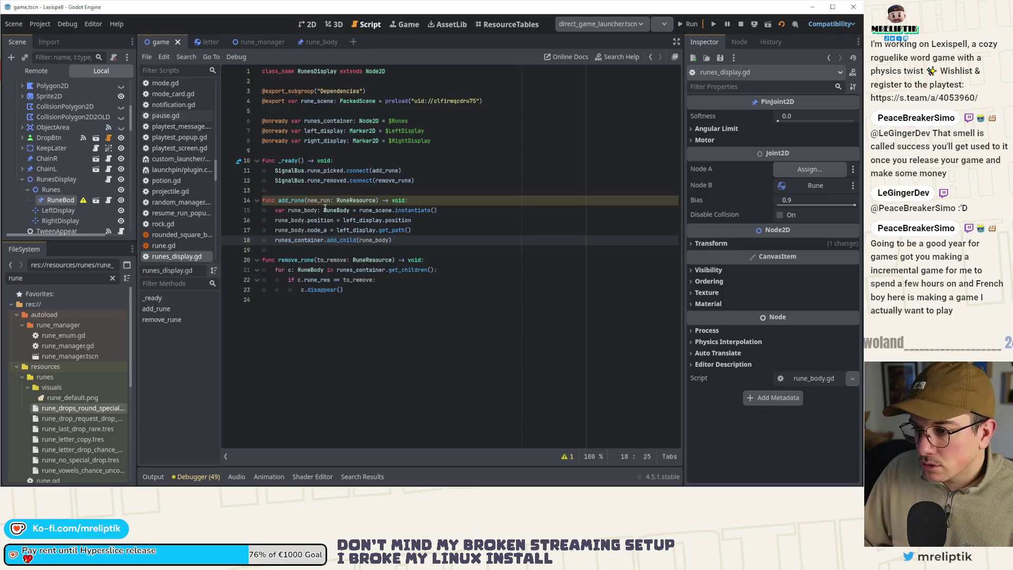
Step: Select RunesDisplay and locate the node_a assignment and class declaration in runes_display.gd
{"action": "left_click", "coordinate": [356, 230]}
{"action": "double_click", "coordinate": [356, 230]}
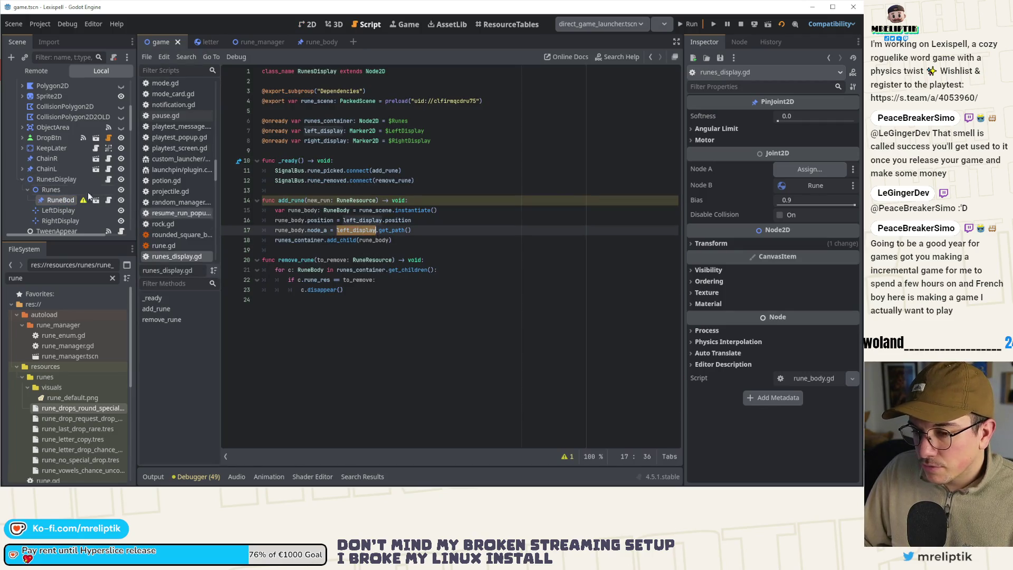
{"action": "scroll", "coordinate": [60, 191], "scroll_direction": "up", "scroll_amount": 2}
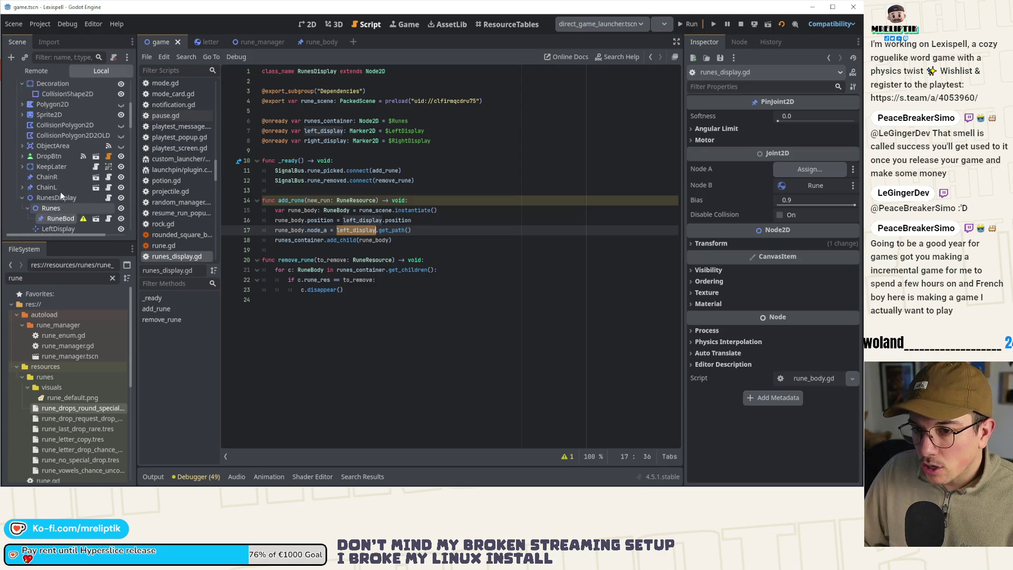
{"action": "left_click", "coordinate": [49, 198]}
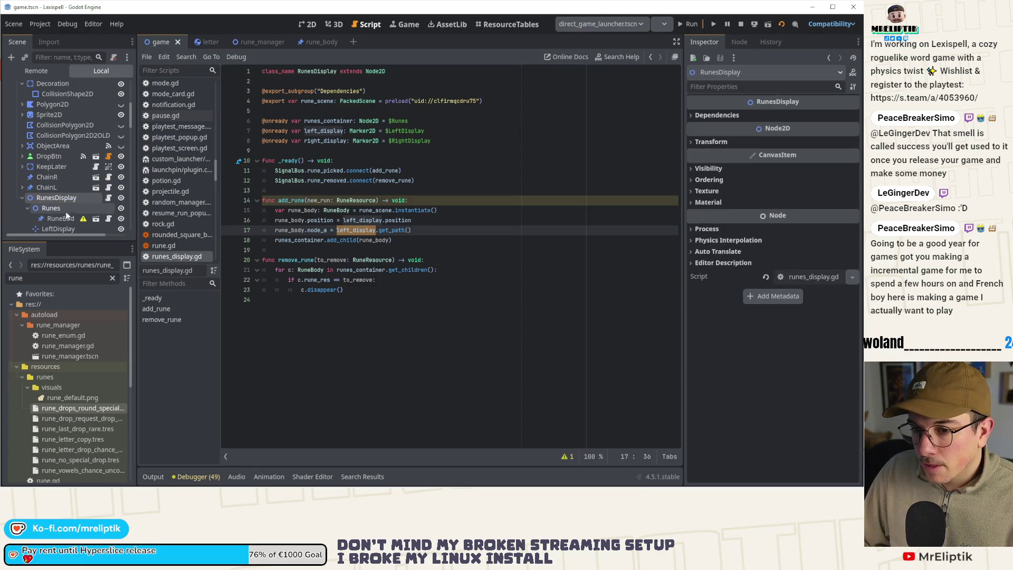
{"action": "left_click", "coordinate": [290, 111]}
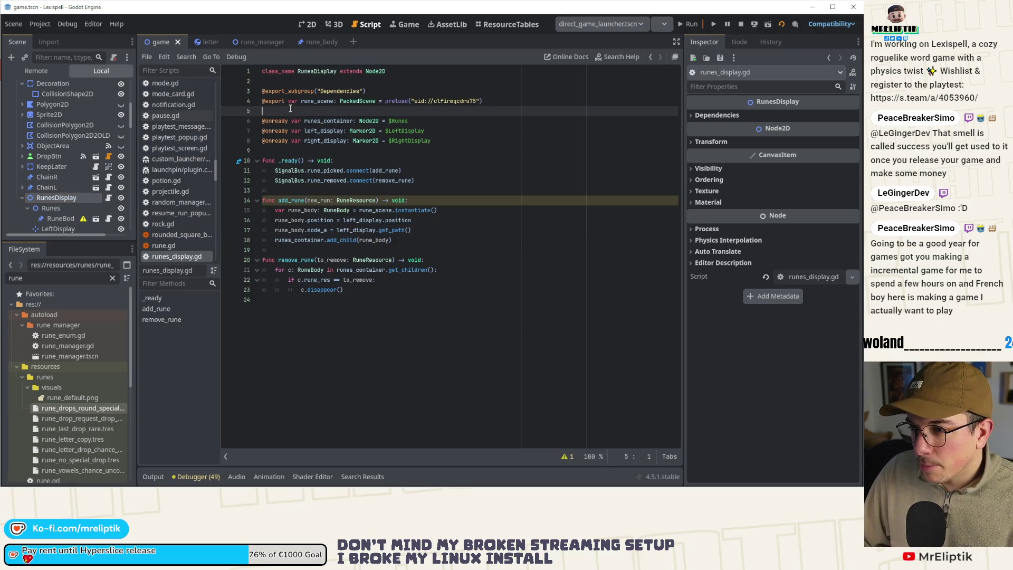
{"action": "left_click", "coordinate": [396, 94]}
{"action": "left_click", "coordinate": [394, 84]}
{"action": "key", "text": "Return"}
{"action": "key", "text": "Return"}
{"action": "key", "text": "Up"}
{"action": "type", "text": "@"}
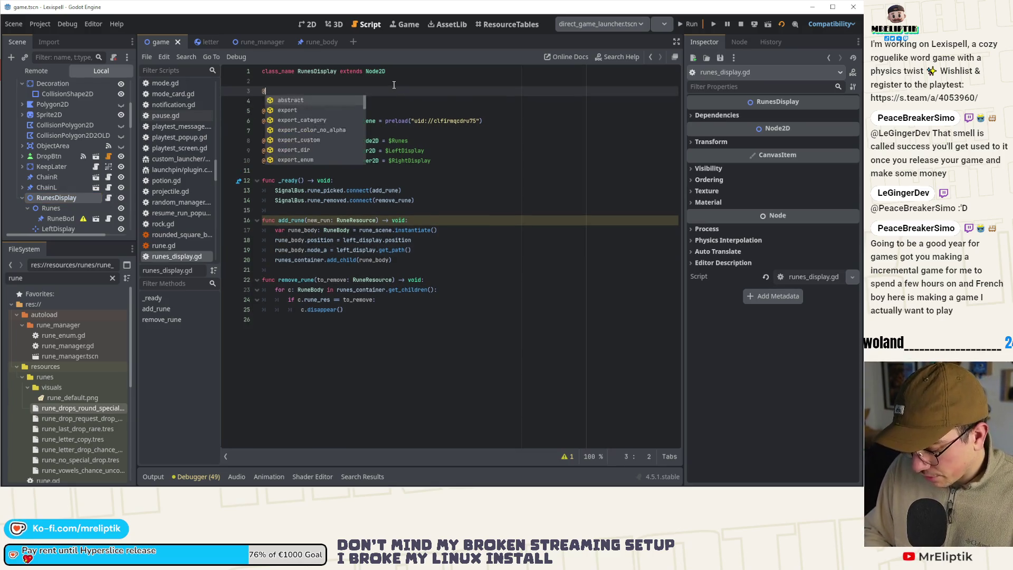
{"action": "type", "text": "export var cu"}
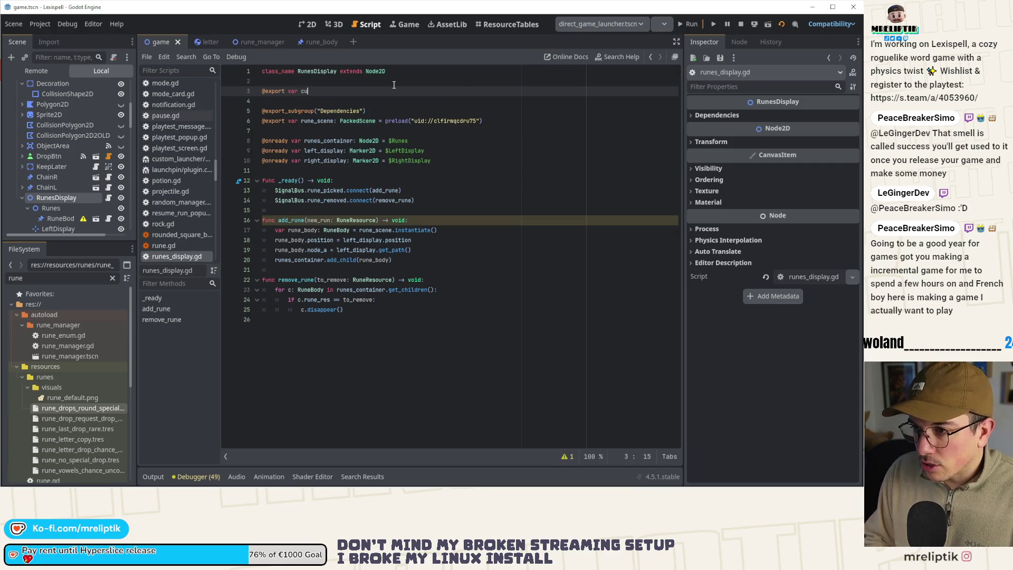
{"action": "key", "text": "BackSpace"}
{"action": "type", "text": "auldron:"}
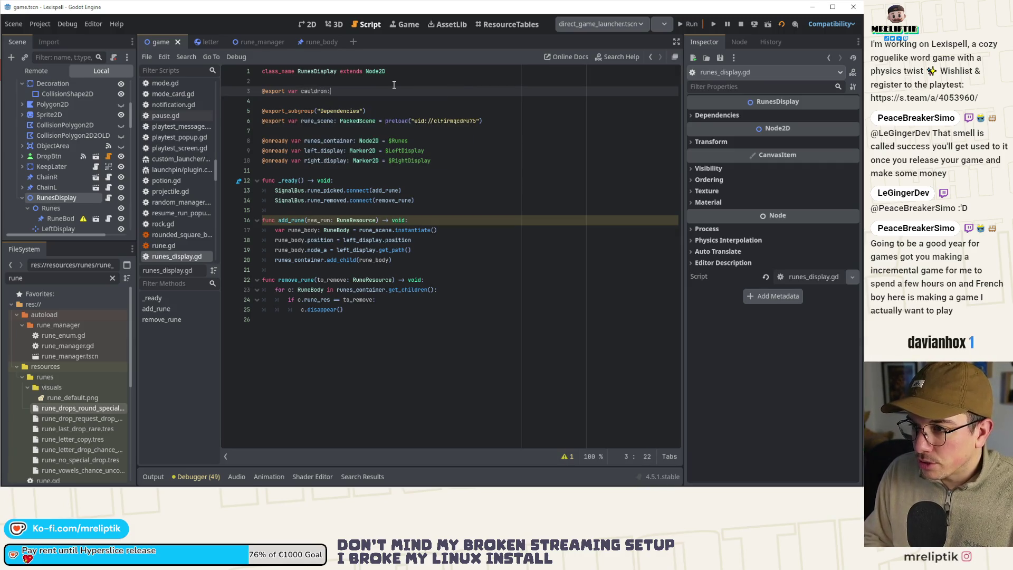
{"action": "type", "text": "R"}
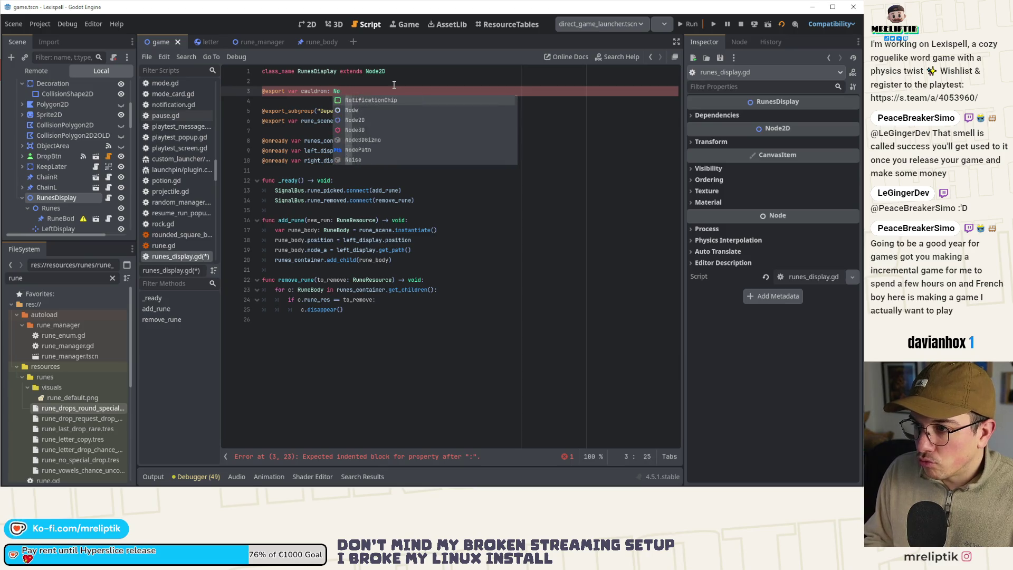
{"action": "key", "text": "BackSpace"}
{"action": "type", "text": "StaticBody2D"}
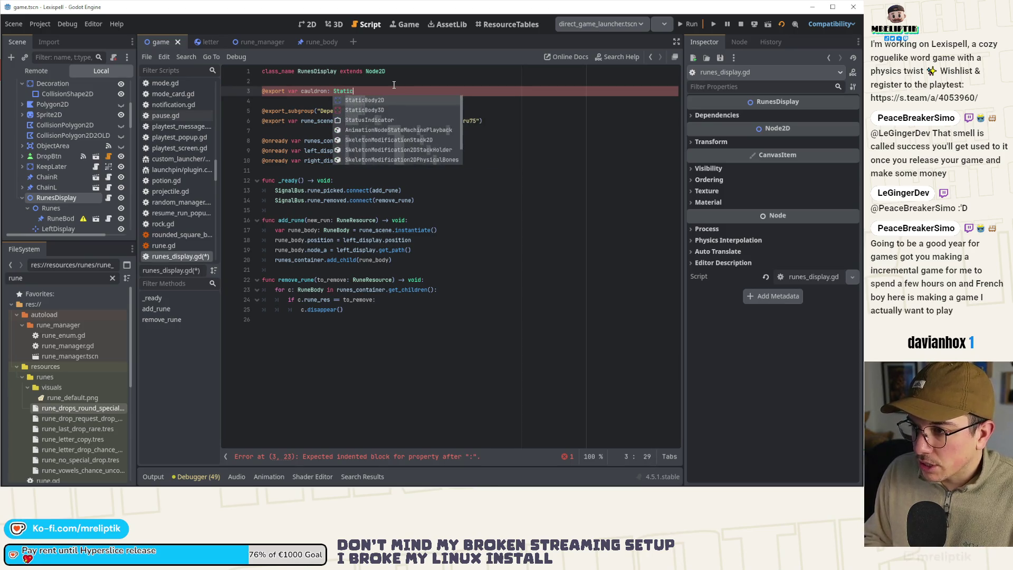
{"action": "key", "text": "ctrl+s"}
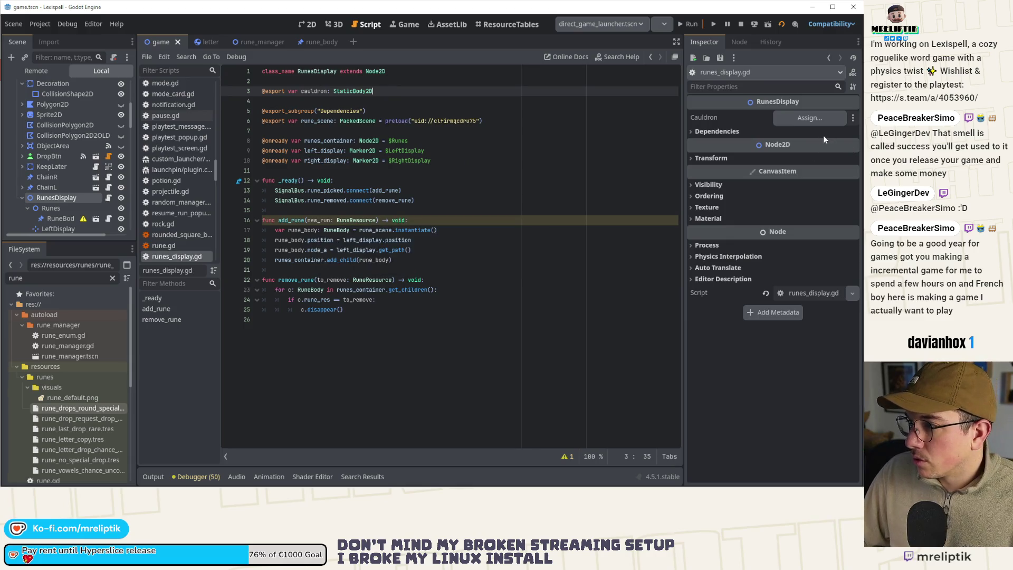
Step: Set Cauldron to the Jar node and anchor node_a to cauldron.get_path(), saving both
{"action": "left_click", "coordinate": [817, 118]}
{"action": "double_click", "coordinate": [250, 136]}
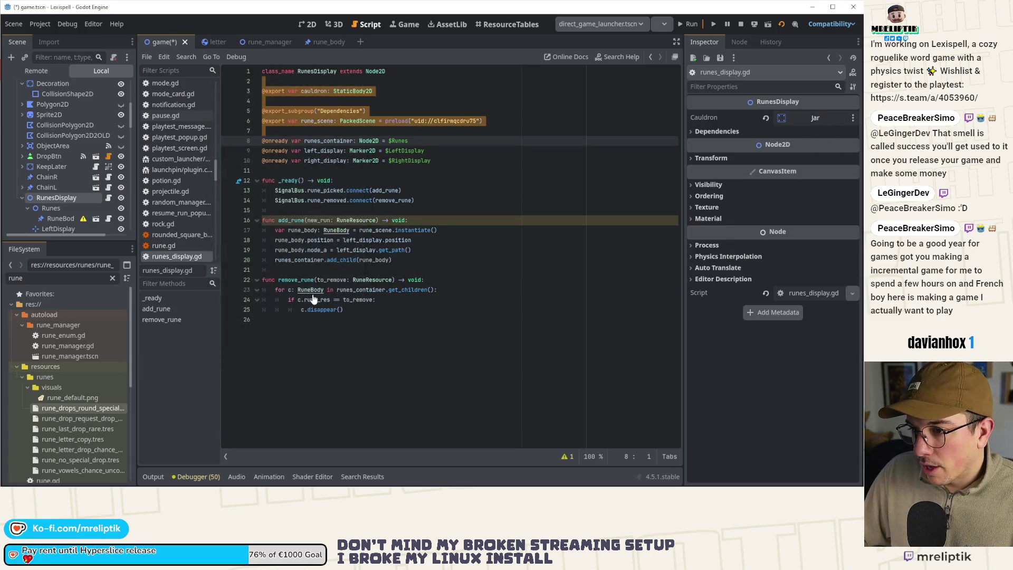
{"action": "key", "text": "ctrl+s"}
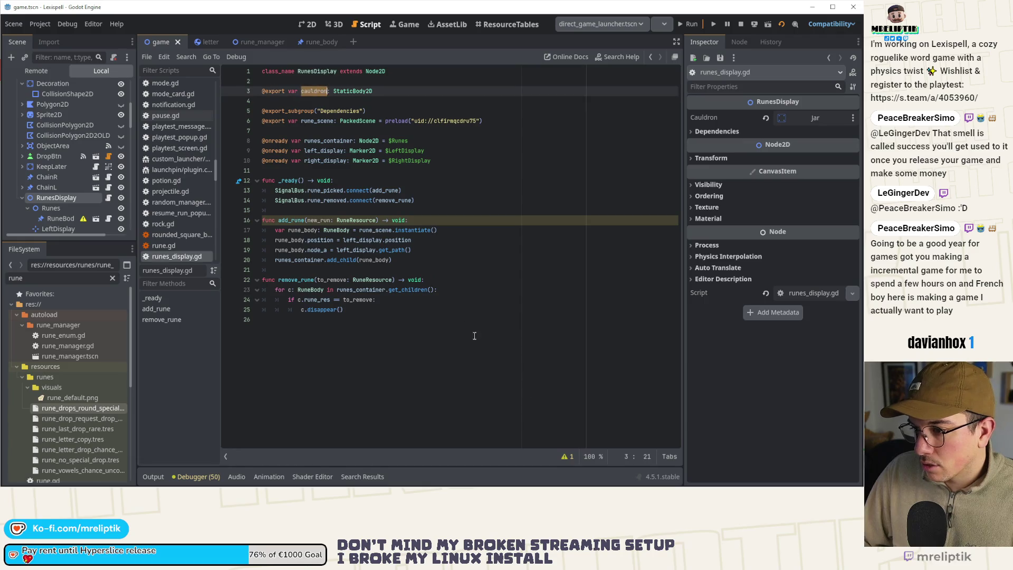
{"action": "left_click", "coordinate": [376, 265]}
{"action": "key", "text": "ctrl+z"}
{"action": "key", "text": "ctrl+s"}
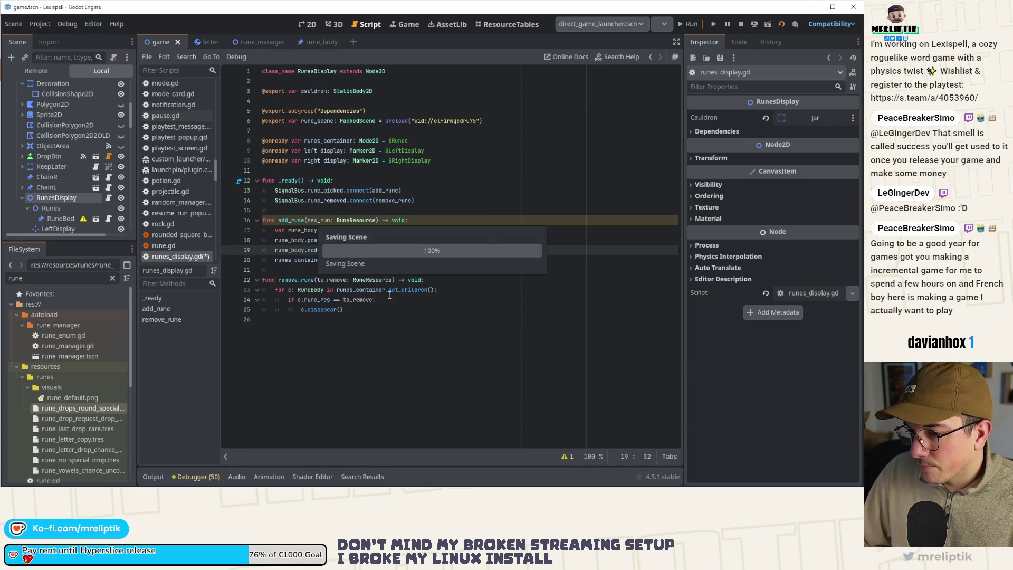
Step: Delete the test RuneBody from the game scene and save
{"action": "scroll", "coordinate": [61, 197], "scroll_direction": "down", "scroll_amount": 3}
{"action": "left_click", "coordinate": [58, 164]}
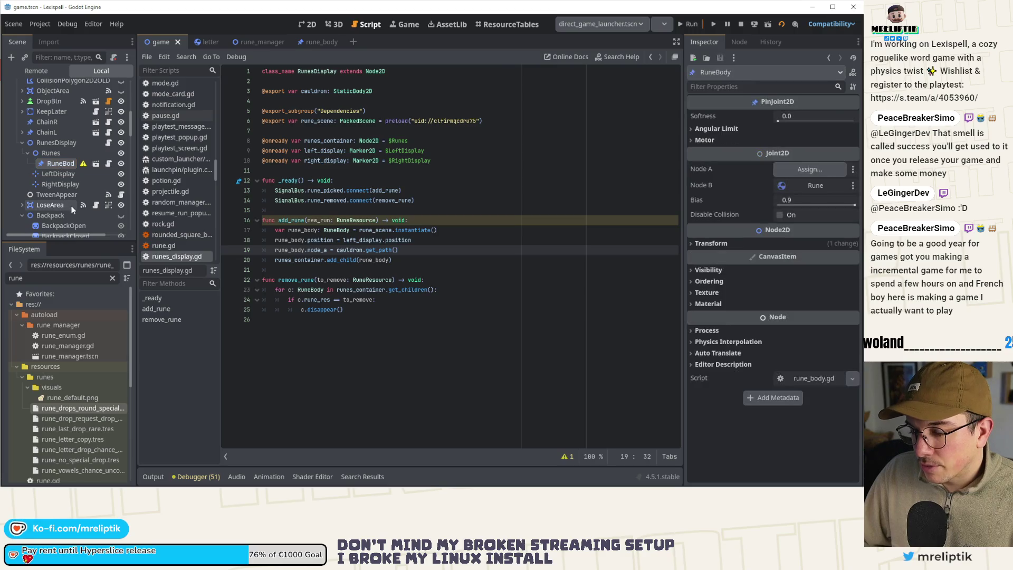
{"action": "key", "text": "Delete"}
{"action": "key", "text": "ctrl+s"}
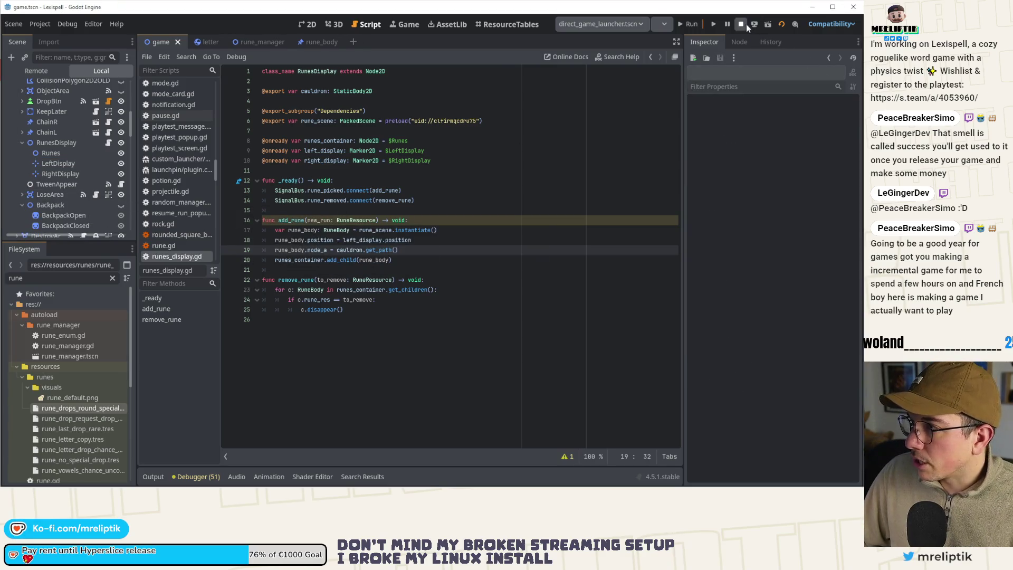
Step: Launch the game, play Level 1 to watch runes fall into the cauldron, then stop it
{"action": "key", "text": "F5"}
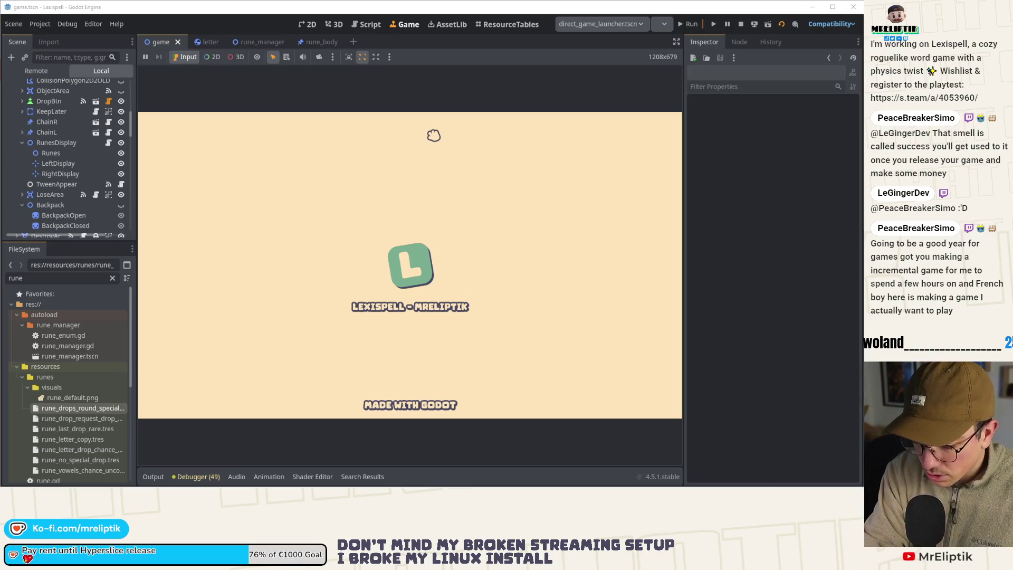
{"action": "left_click", "coordinate": [290, 261]}
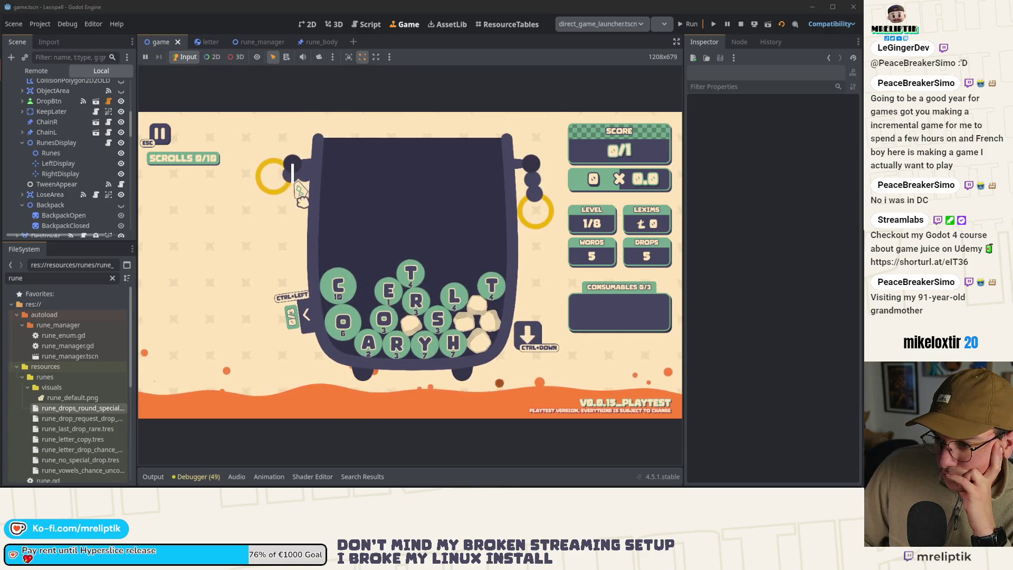
{"action": "left_click", "coordinate": [741, 24]}
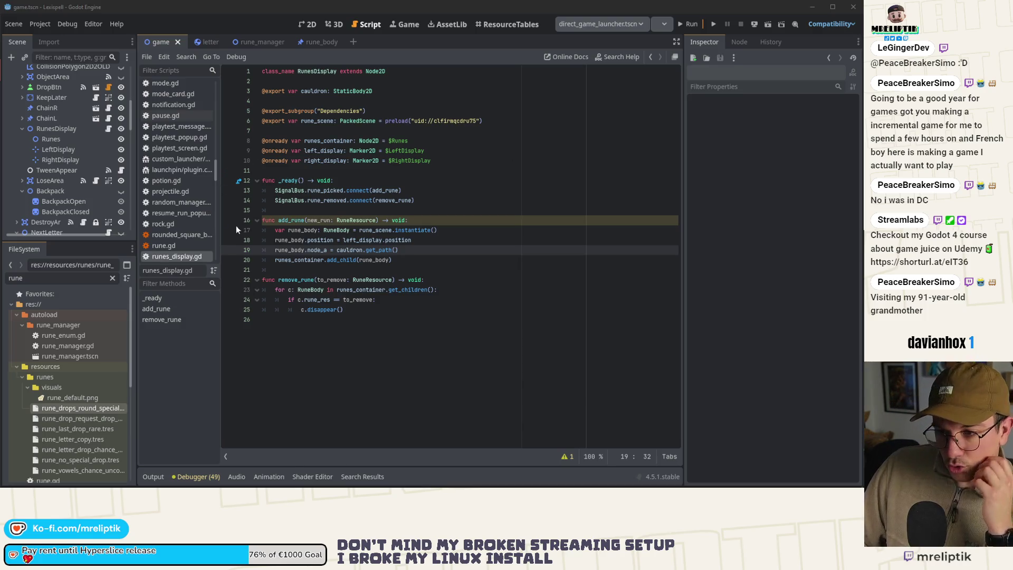
Step: Open the rune_body scene in the 2D editor and select the Rune rigid body node
{"action": "left_click", "coordinate": [310, 25]}
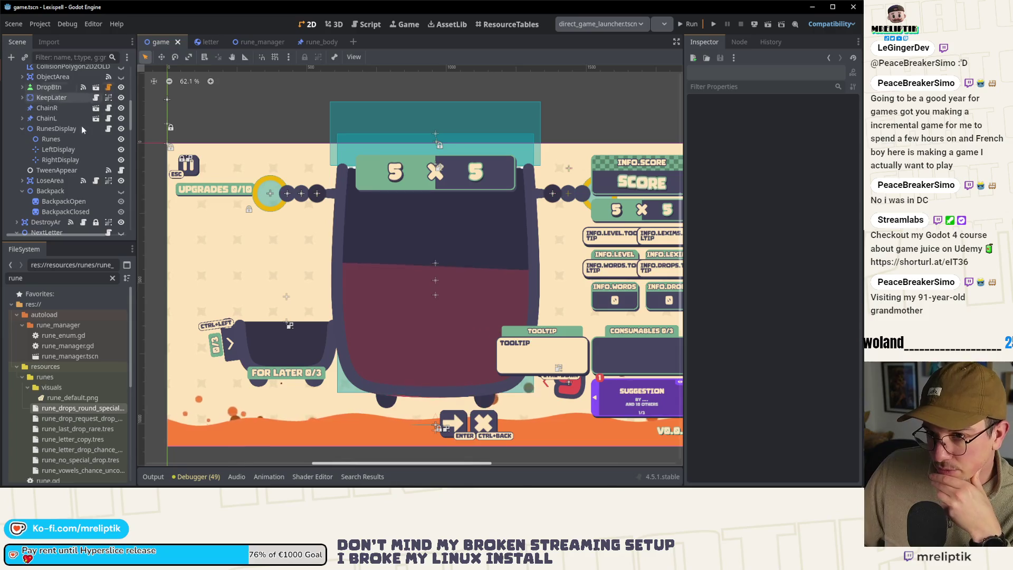
{"action": "left_click", "coordinate": [311, 43]}
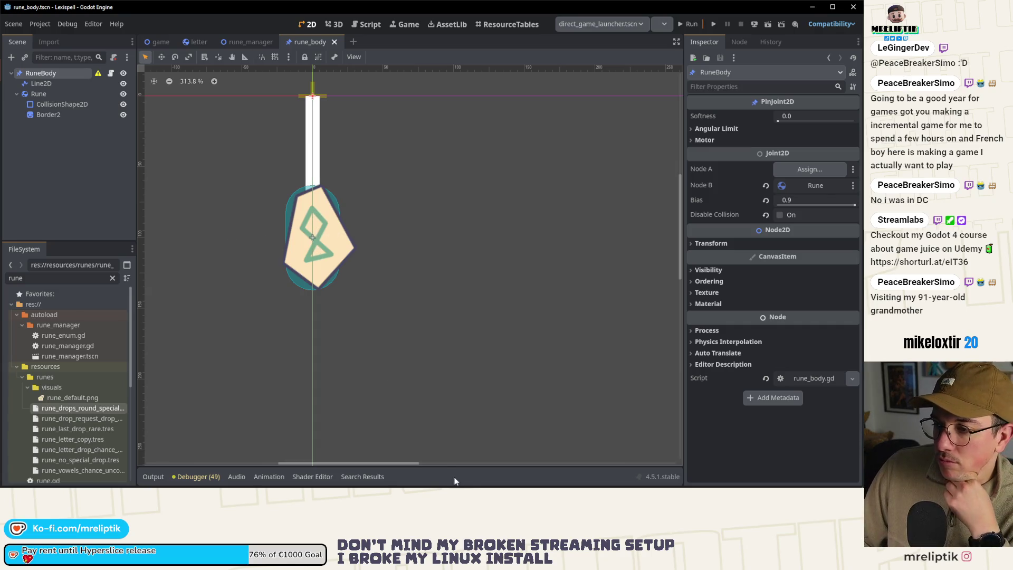
{"action": "left_click", "coordinate": [743, 479]}
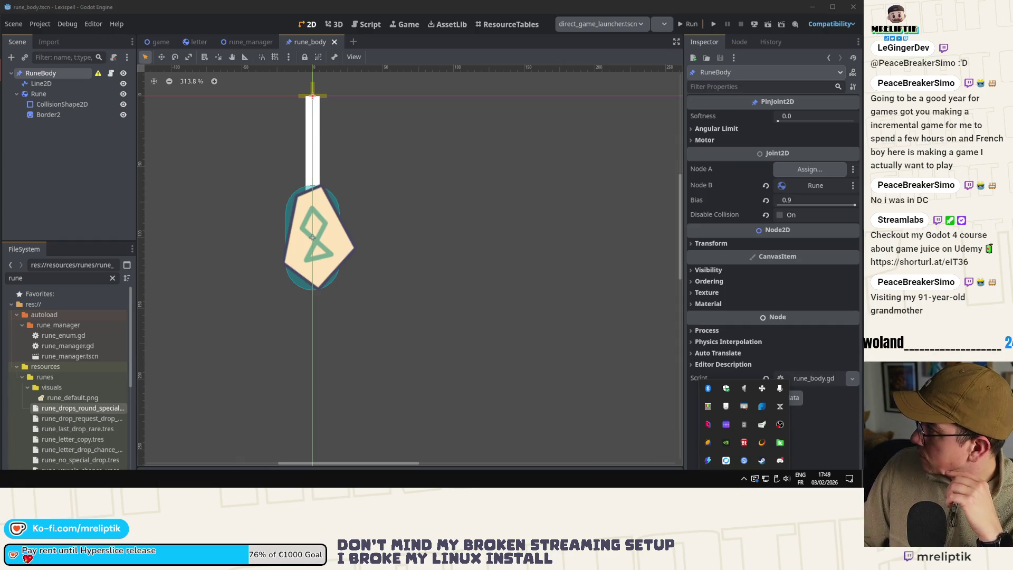
{"action": "key", "text": "Escape"}
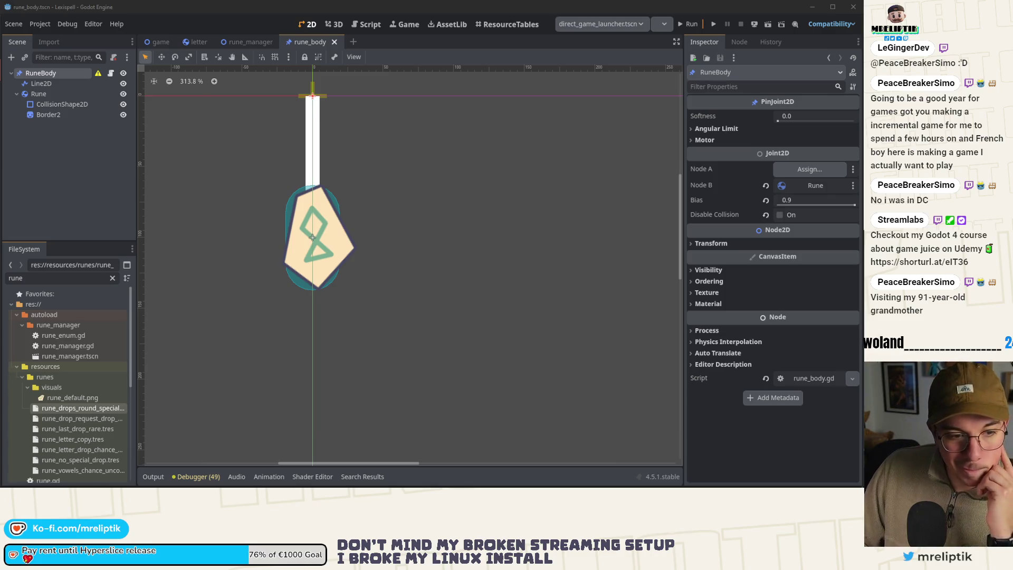
{"action": "scroll", "coordinate": [314, 156], "scroll_direction": "left", "scroll_amount": 2}
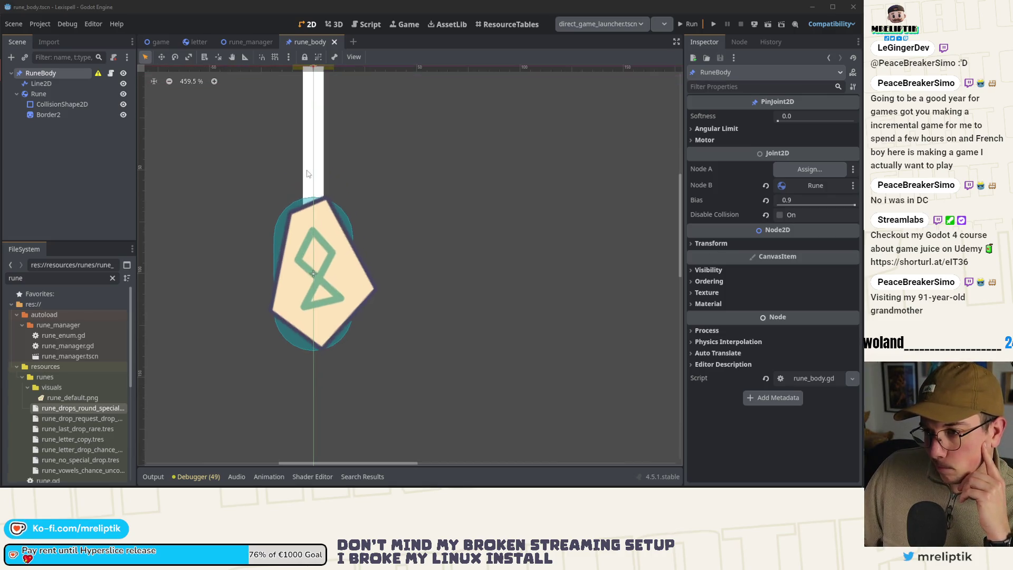
{"action": "scroll", "coordinate": [326, 218], "scroll_direction": "up", "scroll_amount": 3}
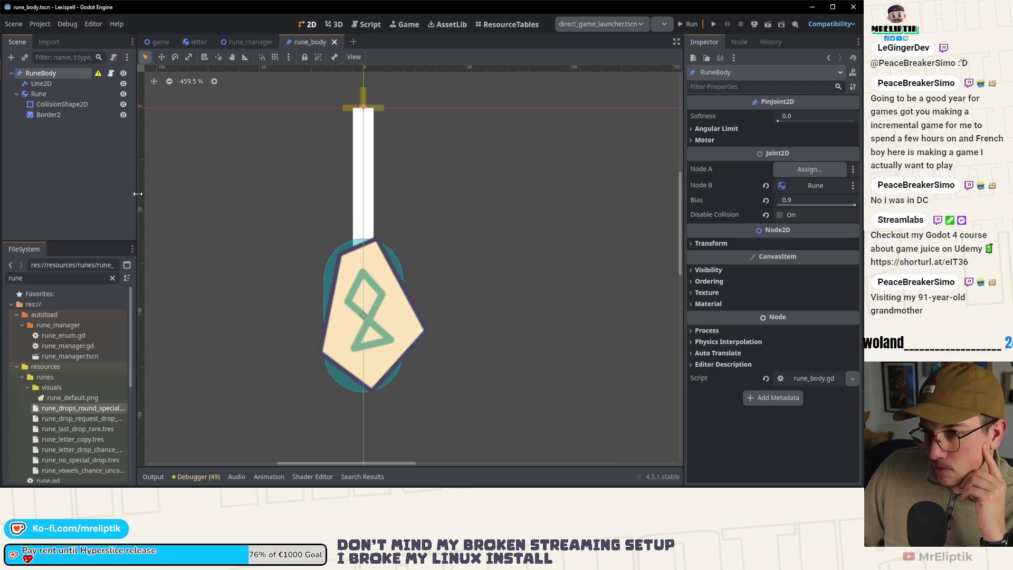
{"action": "left_click", "coordinate": [91, 183]}
{"action": "mouse_move", "coordinate": [100, 76]}
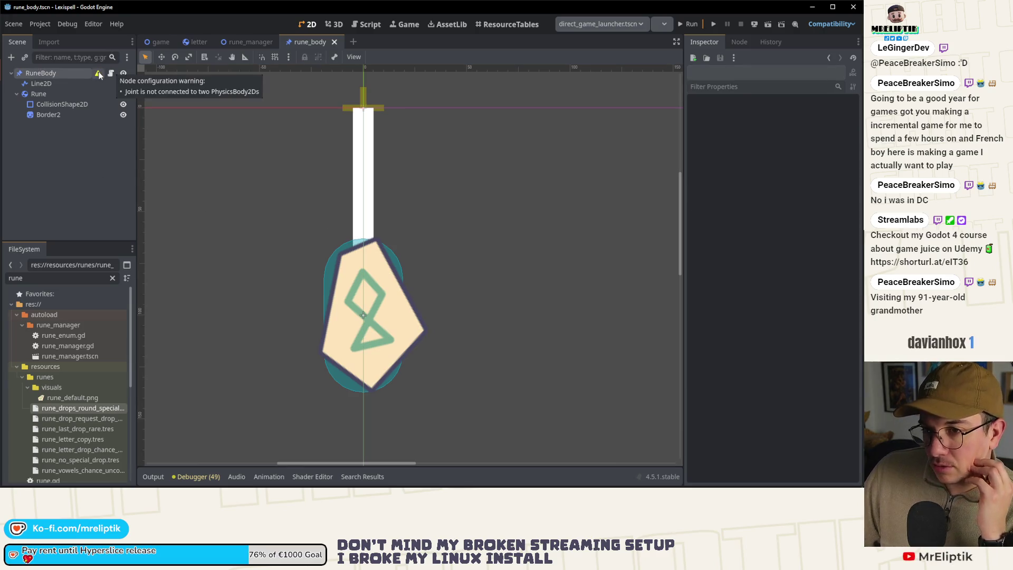
{"action": "left_click", "coordinate": [56, 94]}
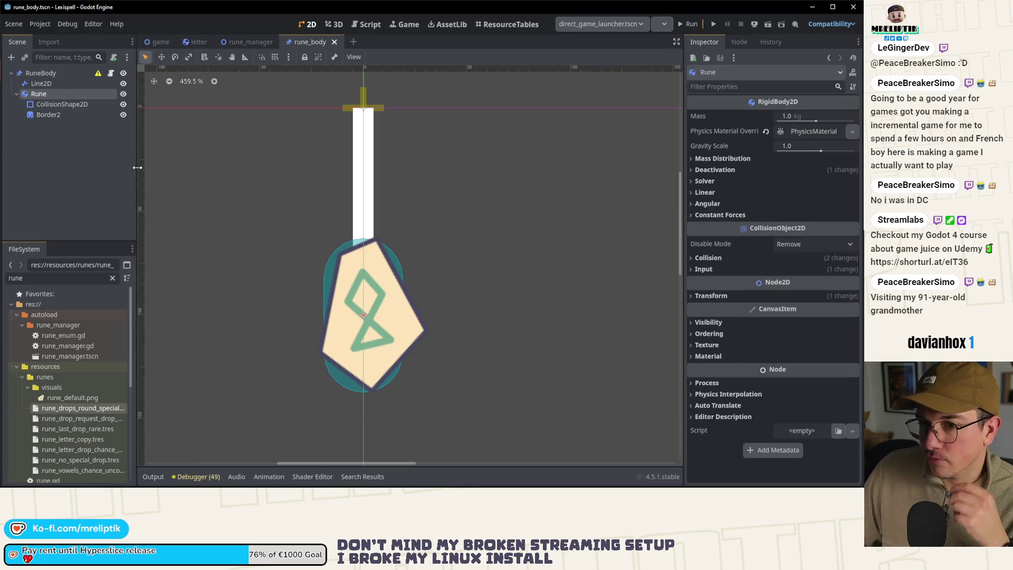
Step: Make the rune's collision capsule wider and taller
{"action": "left_click", "coordinate": [58, 104]}
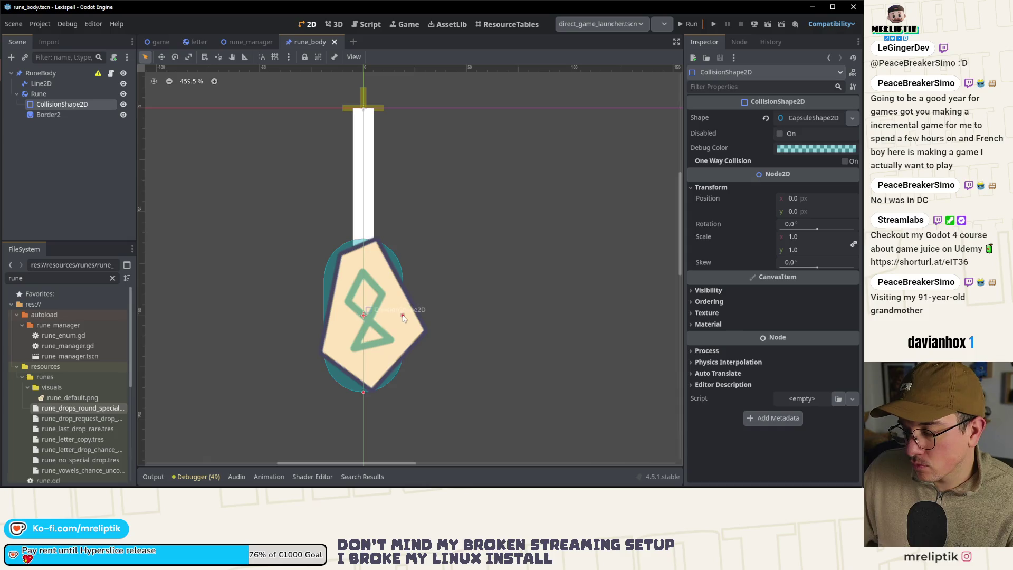
{"action": "left_click_drag", "start_coordinate": [403, 315], "coordinate": [427, 315]}
{"action": "left_click_drag", "start_coordinate": [363, 394], "coordinate": [362, 419]}
Step: Scale the Border2 sprite up to 0.777 and save the rune_body scene
{"action": "left_click", "coordinate": [58, 115]}
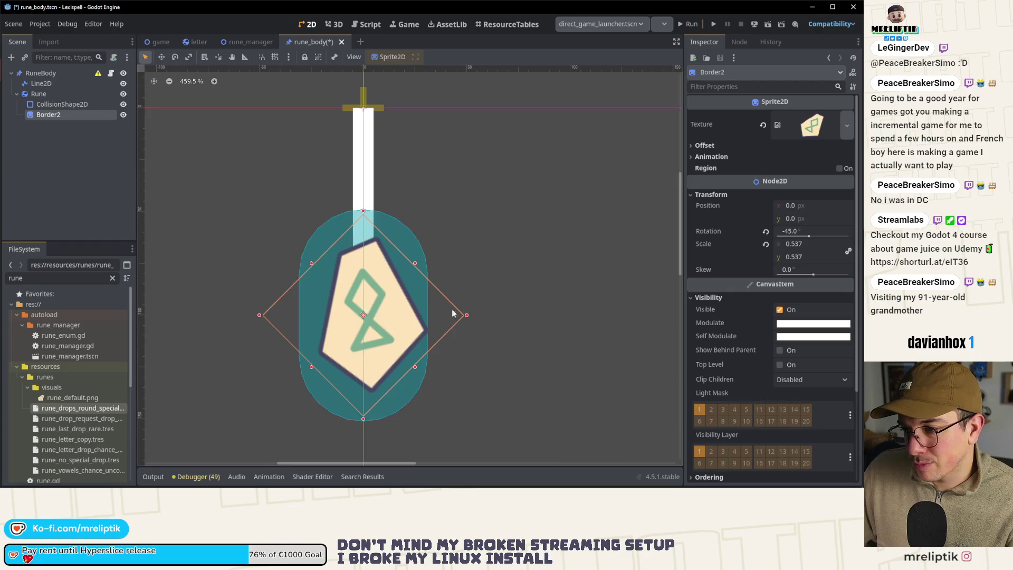
{"action": "mouse_move", "coordinate": [467, 315]}
{"action": "left_mouse_down"}
{"action": "mouse_move", "coordinate": [514, 311]}
{"action": "mouse_move", "coordinate": [506, 308]}
{"action": "left_mouse_up"}
{"action": "key", "text": "ctrl+s"}
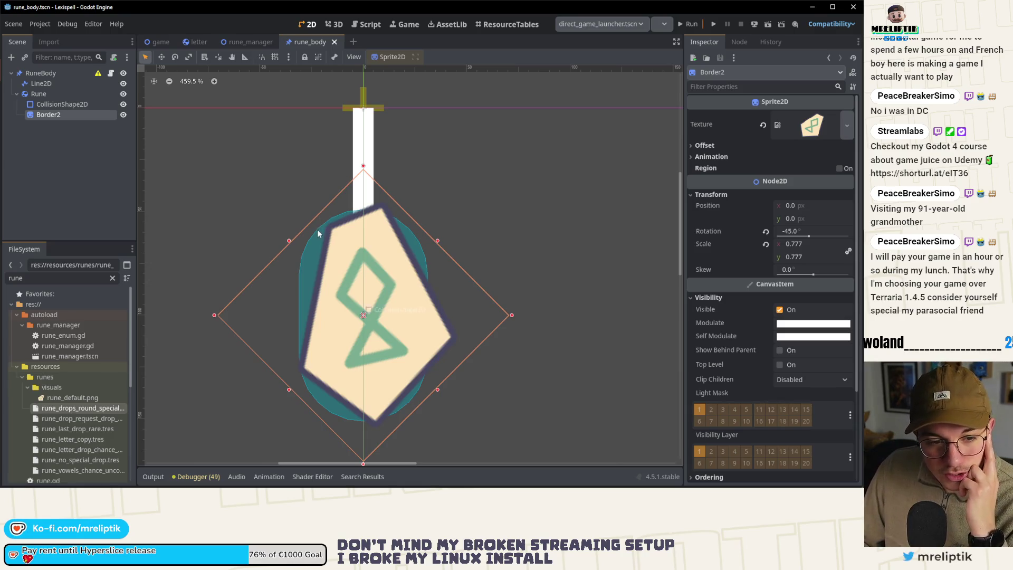
{"action": "left_click", "coordinate": [241, 42]}
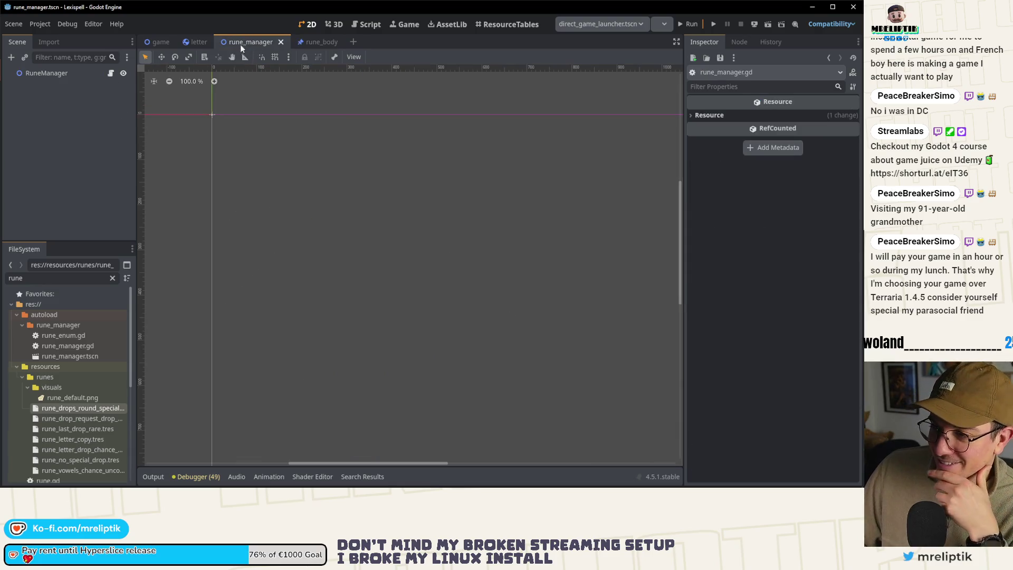
Step: Run the game in the embedded Game view and start level 1
{"action": "left_click", "coordinate": [199, 41]}
{"action": "left_click", "coordinate": [406, 24]}
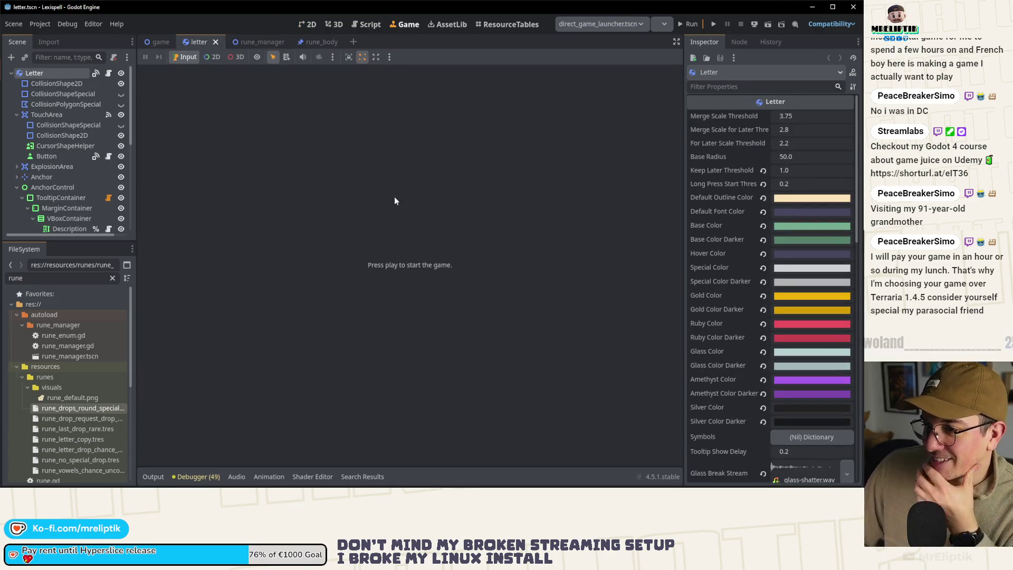
{"action": "left_click", "coordinate": [691, 24]}
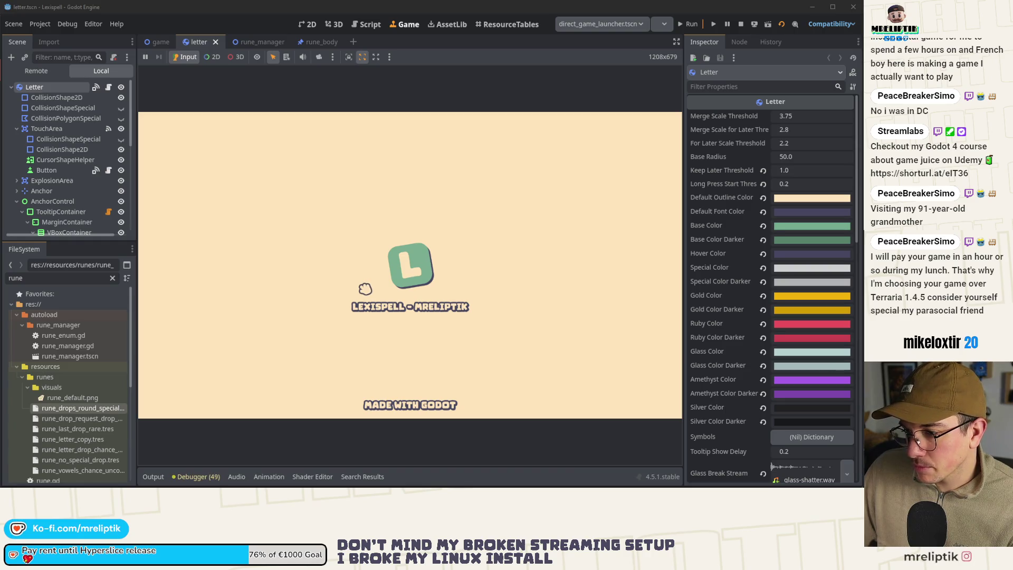
{"action": "left_click", "coordinate": [368, 278]}
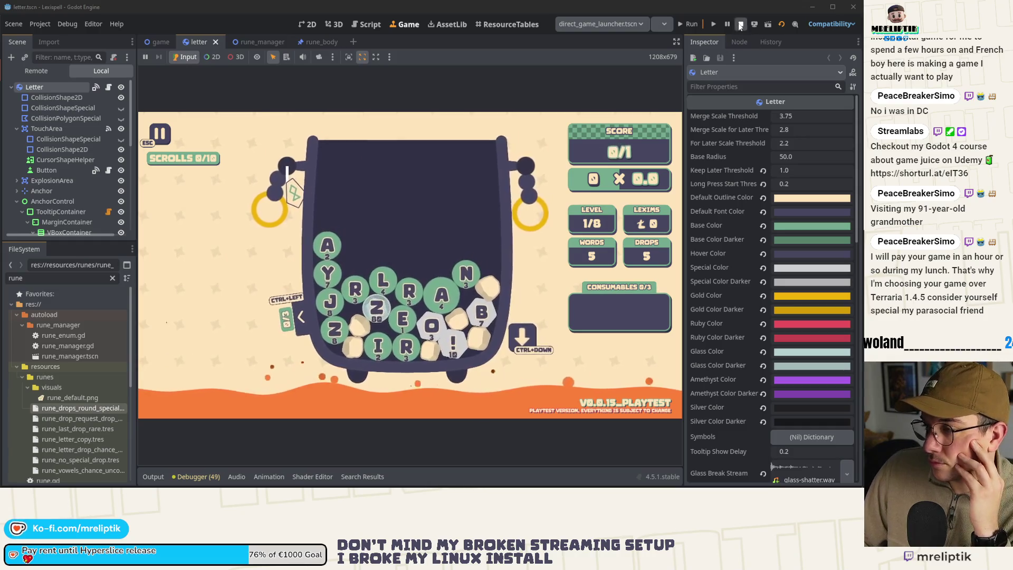
Step: Open the rune_body.gd script attached to RuneBody, inside the appear function
{"action": "left_click", "coordinate": [311, 41]}
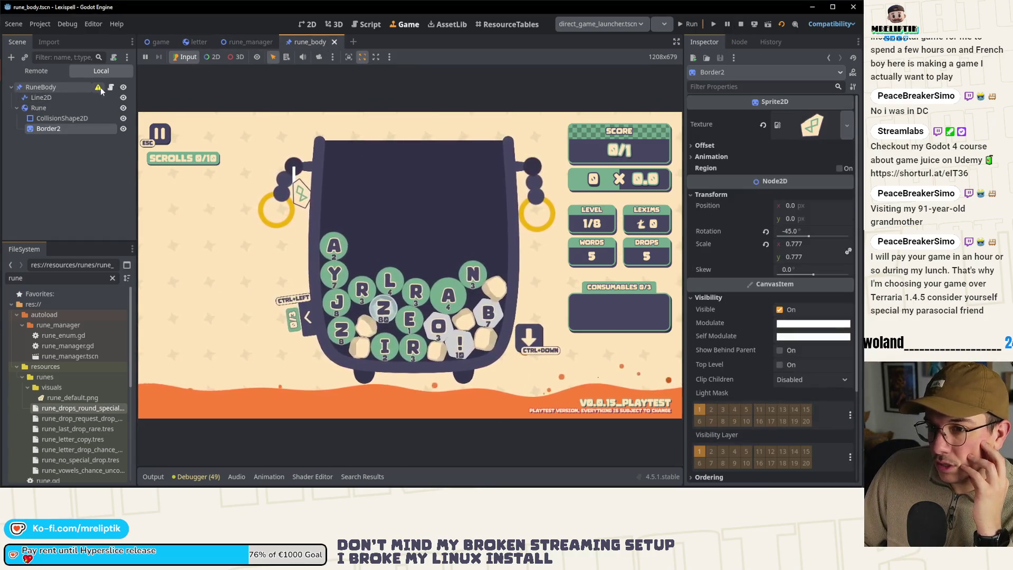
{"action": "left_click", "coordinate": [111, 87]}
{"action": "left_click", "coordinate": [288, 161]}
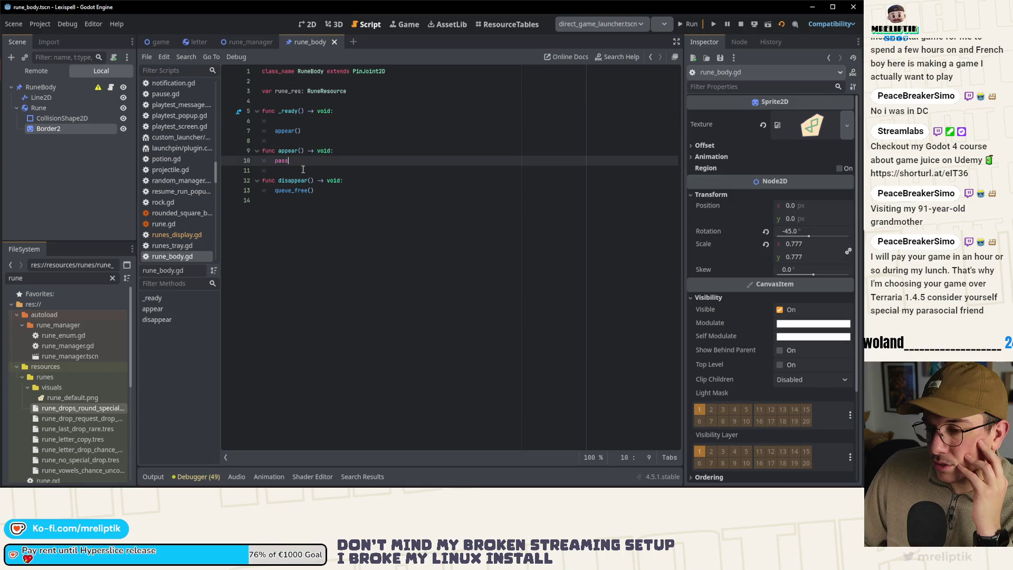
Step: Add an empty _physics_process function below _ready in rune_body.gd
{"action": "left_click", "coordinate": [293, 142]}
{"action": "key", "text": "Return"}
{"action": "key", "text": "Return"}
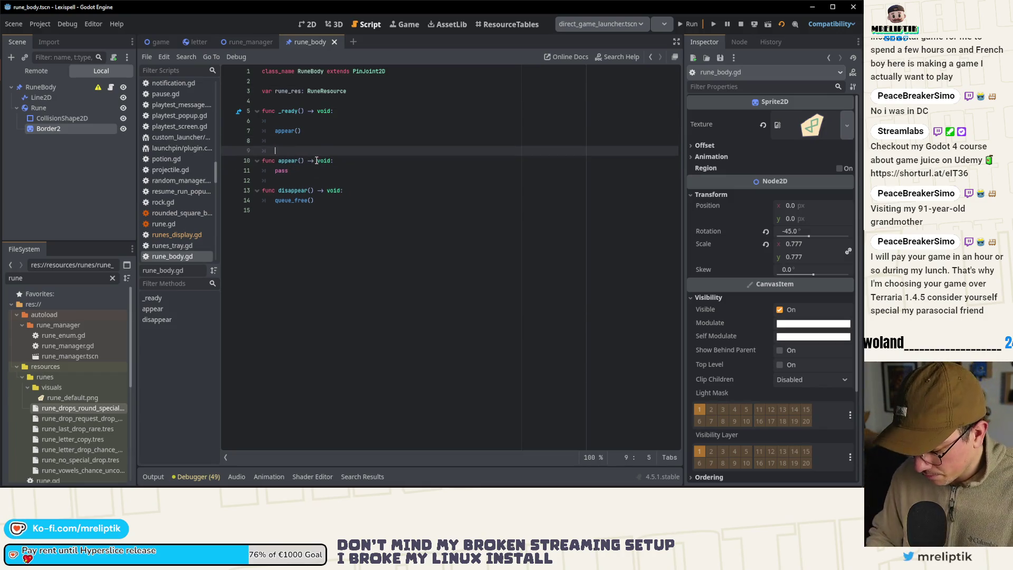
{"action": "key", "text": "Up"}
{"action": "type", "text": "phy"}
{"action": "key", "text": "Return"}
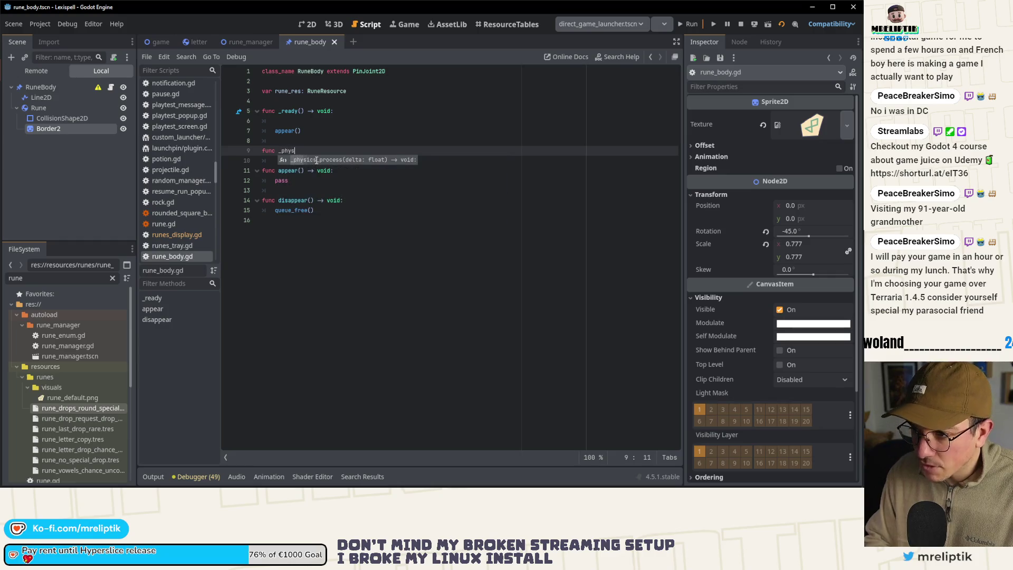
{"action": "key", "text": "Return"}
{"action": "left_click", "coordinate": [304, 100]}
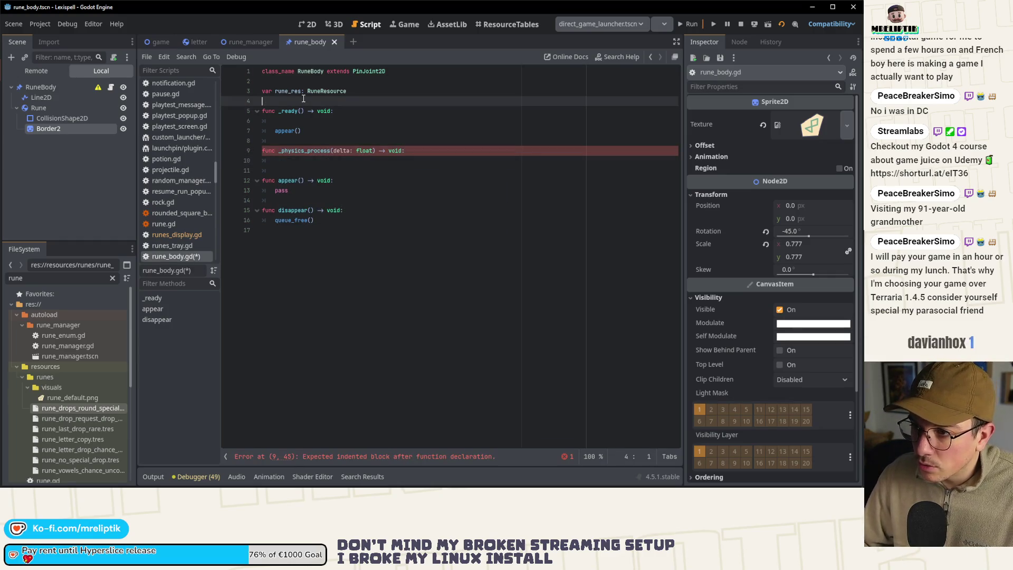
{"action": "key", "text": "Return"}
{"action": "key", "text": "Return"}
{"action": "key", "text": "Up"}
{"action": "mouse_move", "coordinate": [73, 97]}
{"action": "left_mouse_down"}
{"action": "mouse_move", "coordinate": [314, 119]}
{"action": "mouse_move", "coordinate": [298, 109]}
{"action": "left_mouse_up"}
{"action": "key", "text": "Delete"}
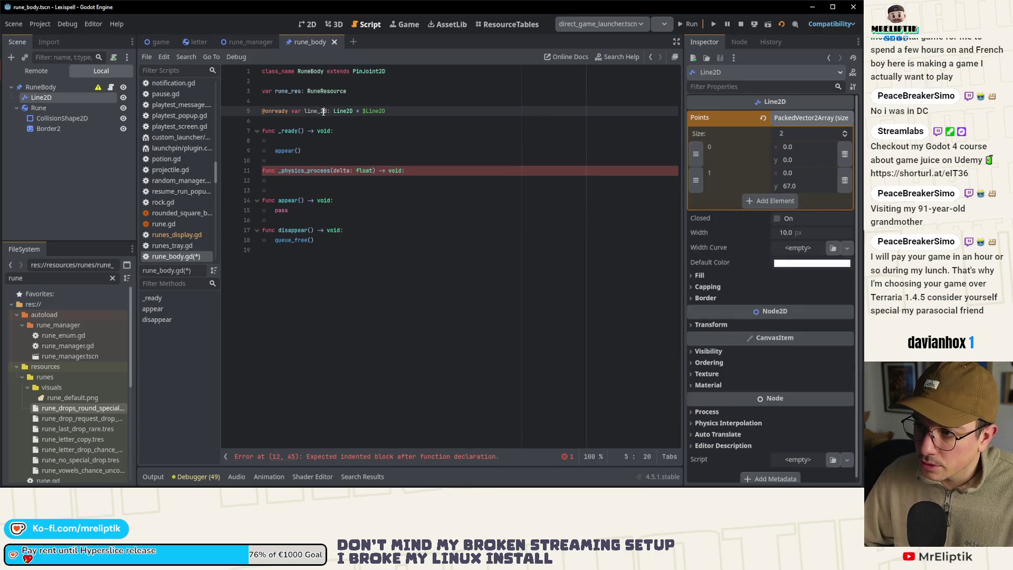
{"action": "left_click", "coordinate": [324, 111]}
{"action": "key", "text": "BackSpace"}
{"action": "key", "text": "BackSpace"}
{"action": "key", "text": "BackSpace"}
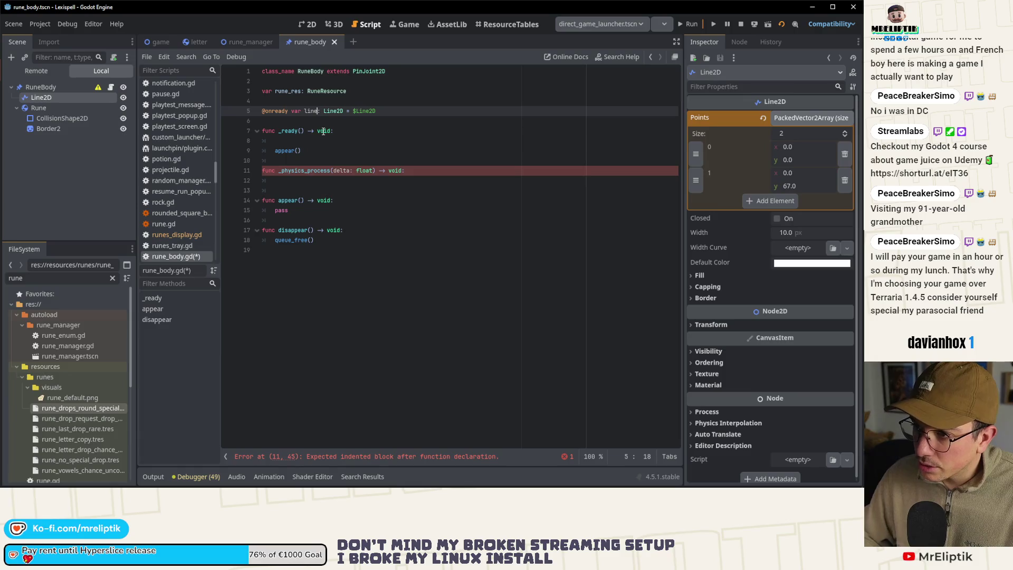
{"action": "key", "text": "ctrl+s"}
Step: Start writing line.set_point_position(1, inside _physics_process
{"action": "left_click", "coordinate": [300, 189]}
{"action": "type", "text": "line"}
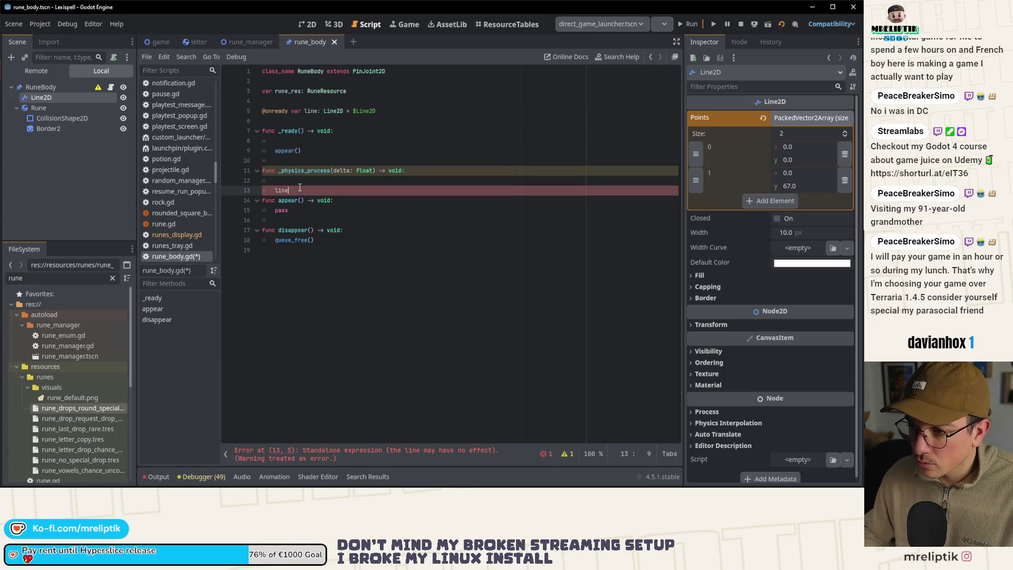
{"action": "key", "text": "alt+Up"}
{"action": "type", "text": ".set_po"}
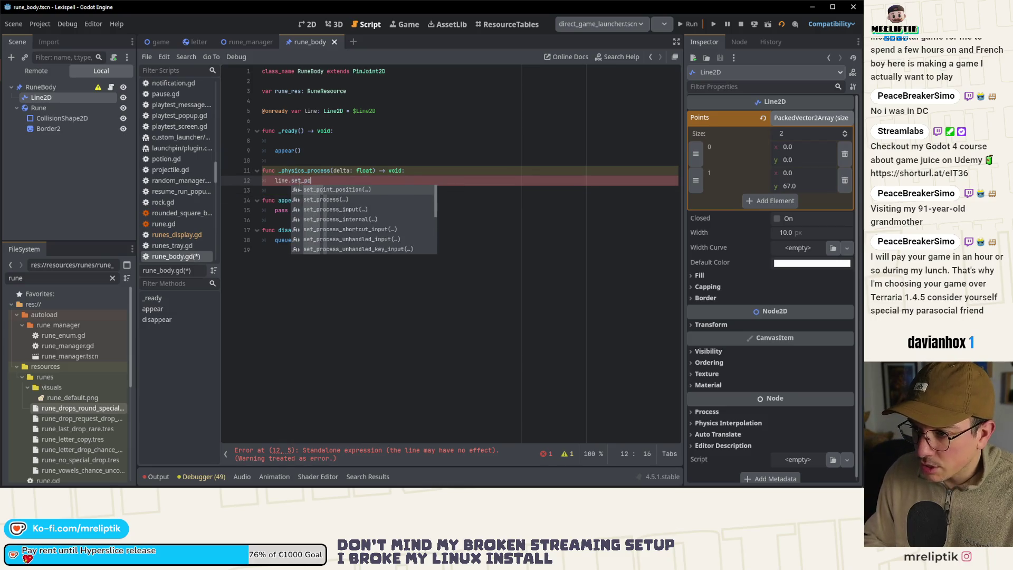
{"action": "key", "text": "Return"}
{"action": "type", "text": "1,"}
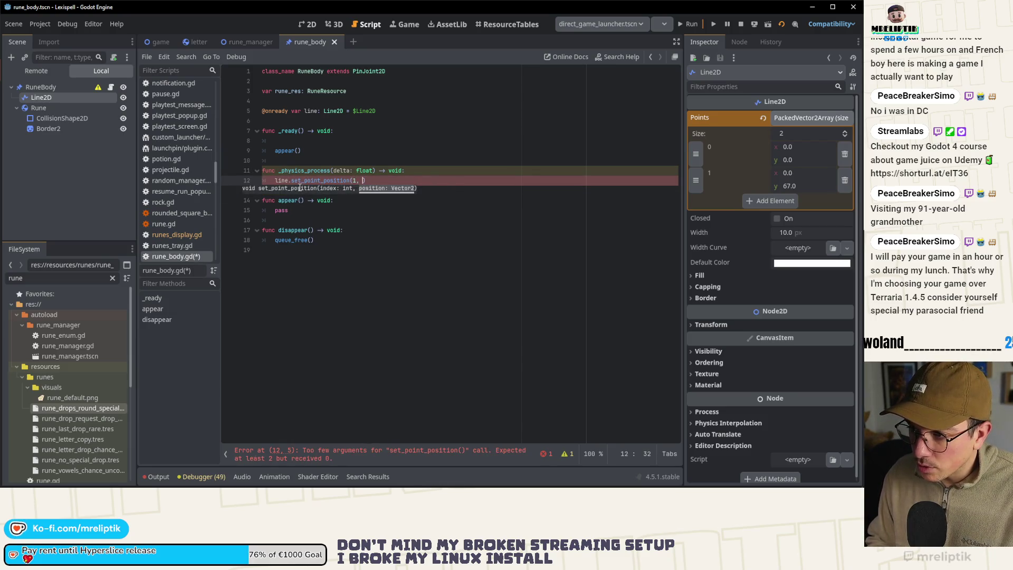
{"action": "left_click", "coordinate": [278, 121]}
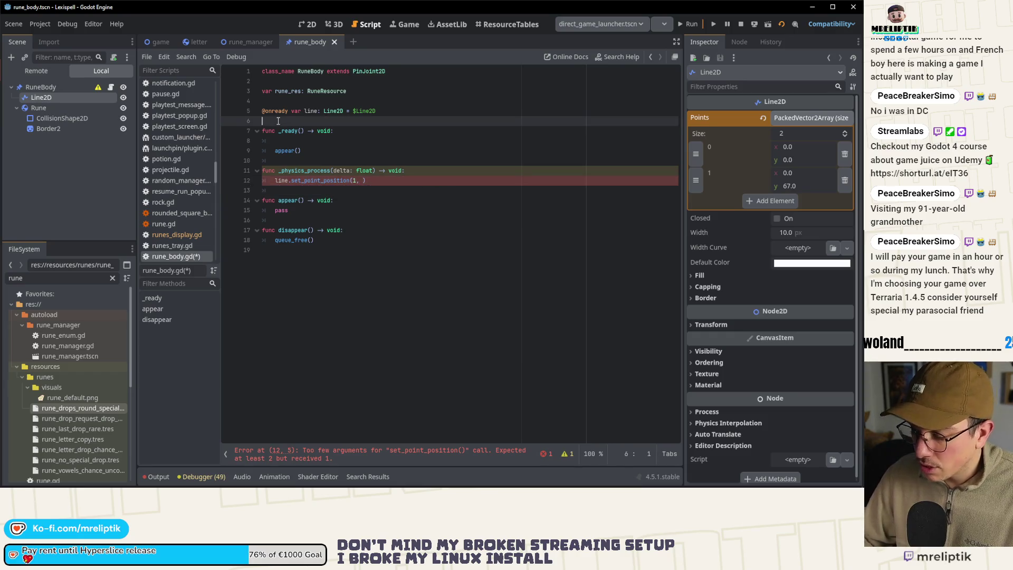
{"action": "key", "text": "ctrl+shift+Return"}
{"action": "left_click_drag", "start_coordinate": [33, 109], "coordinate": [276, 123]}
{"action": "key", "text": "BackSpace"}
{"action": "left_click", "coordinate": [317, 121]}
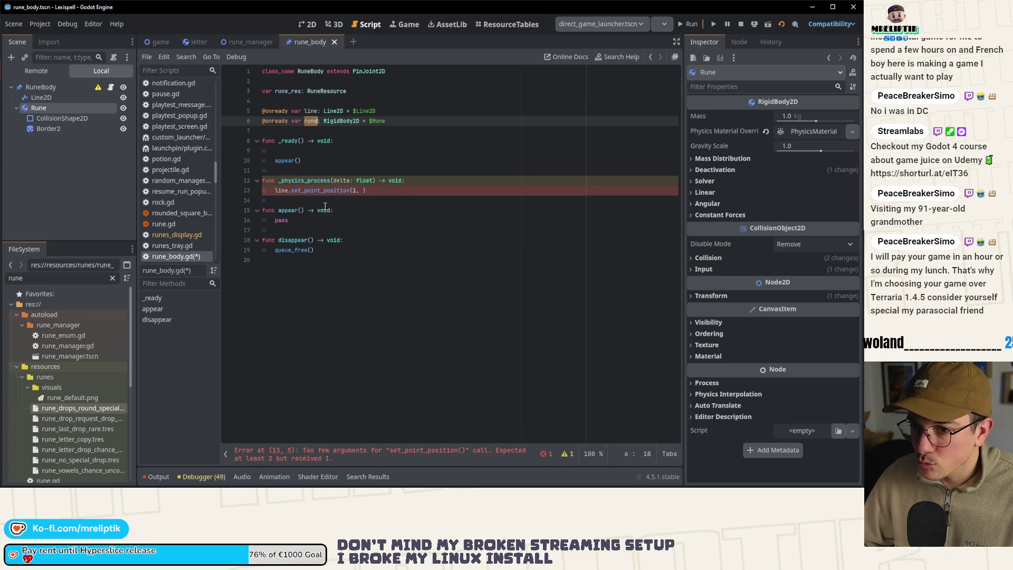
Step: Complete the call with rune.position, save, and run the game with F5
{"action": "left_click", "coordinate": [318, 190]}
{"action": "type", "text": "rune"}
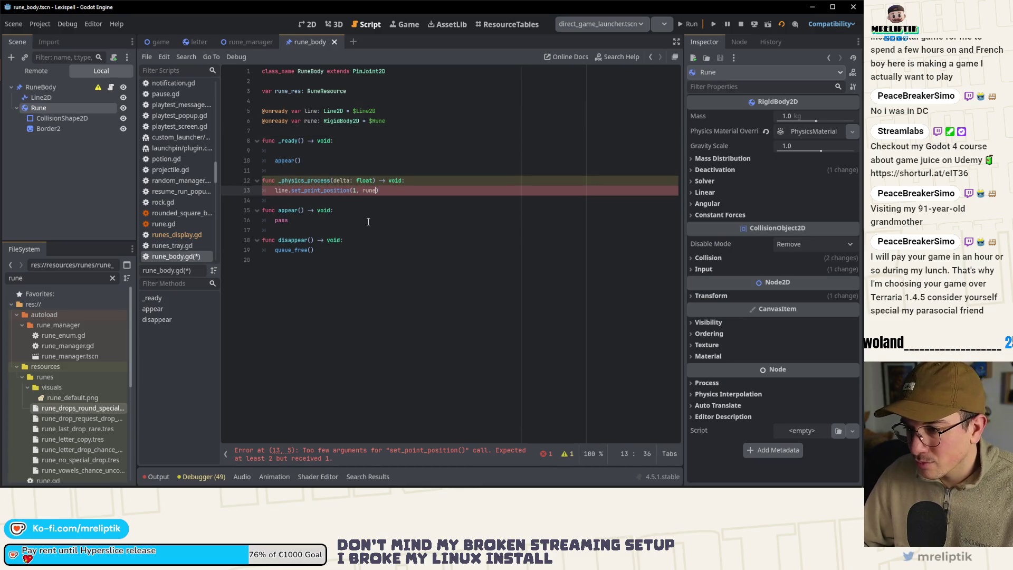
{"action": "type", "text": "."}
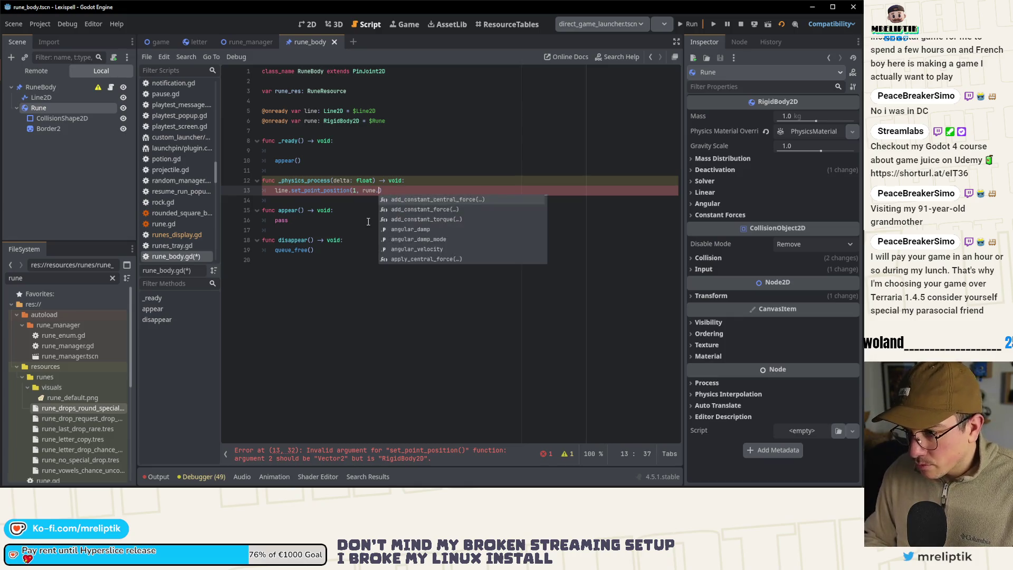
{"action": "type", "text": "position"}
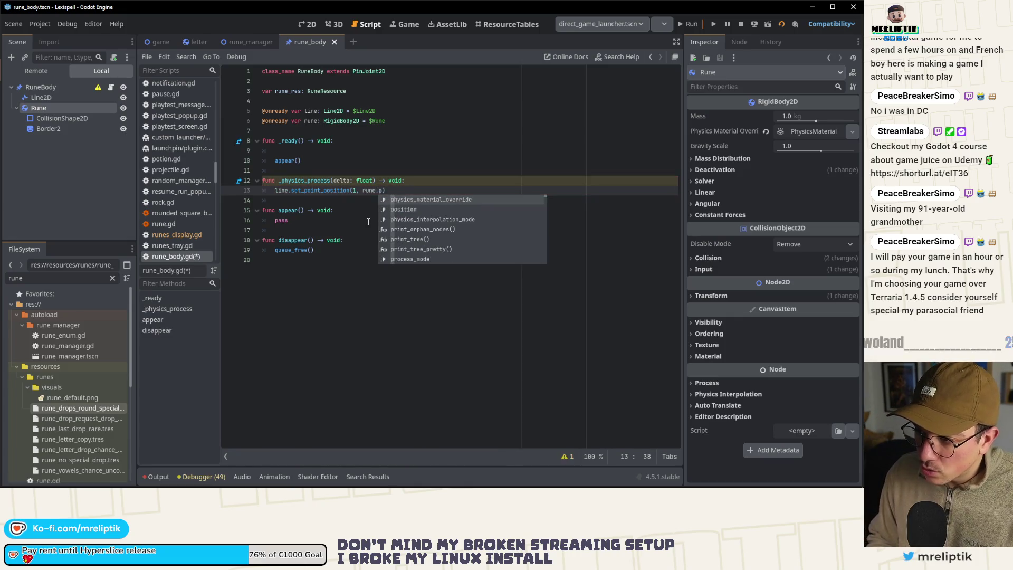
{"action": "key", "text": "ctrl+s"}
{"action": "key", "text": "F5"}
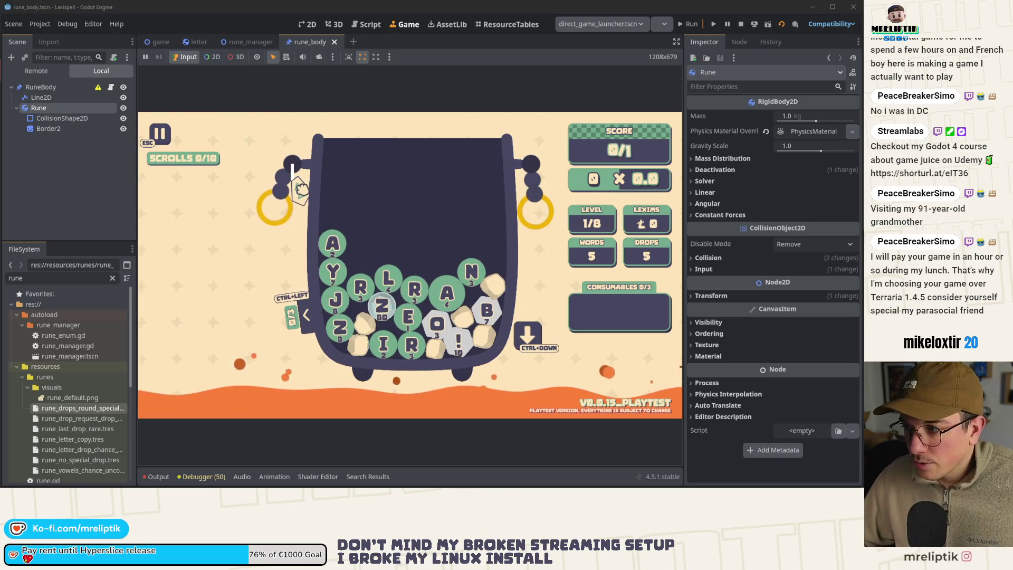
Step: Return to the rune_body scene in the 2D editor and select its Line2D node
{"action": "left_click", "coordinate": [243, 41]}
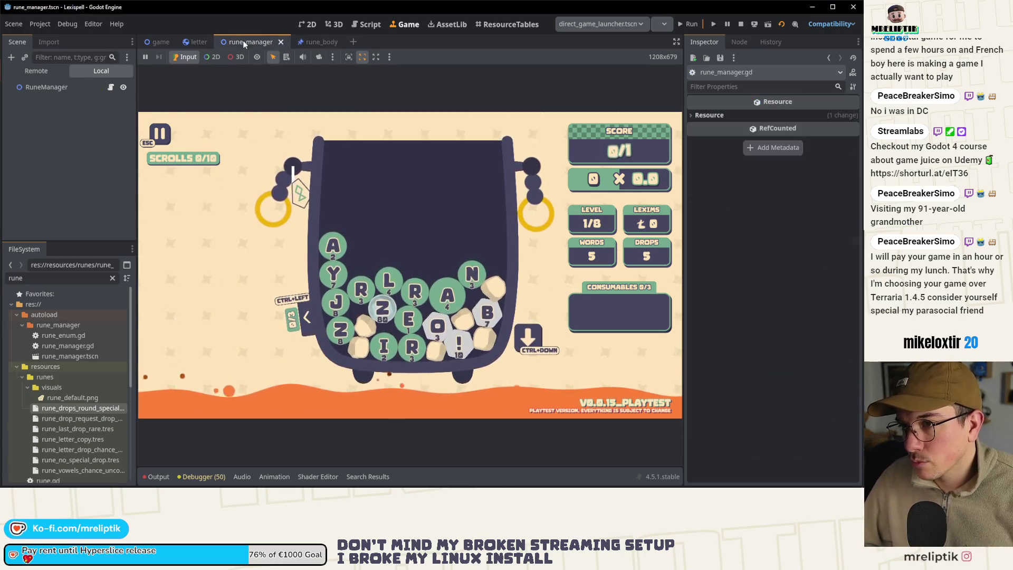
{"action": "left_click", "coordinate": [319, 44]}
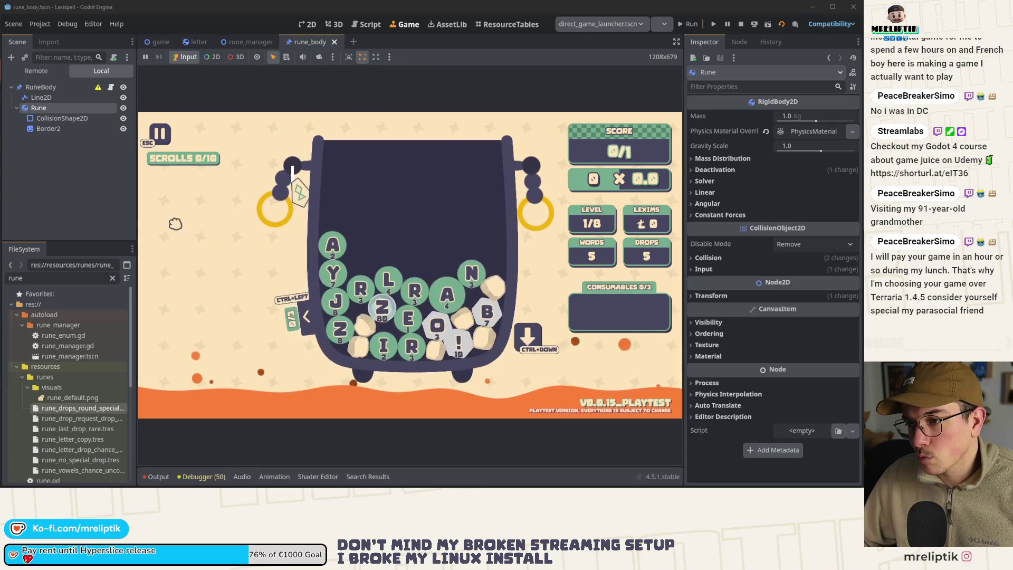
{"action": "left_click", "coordinate": [55, 87]}
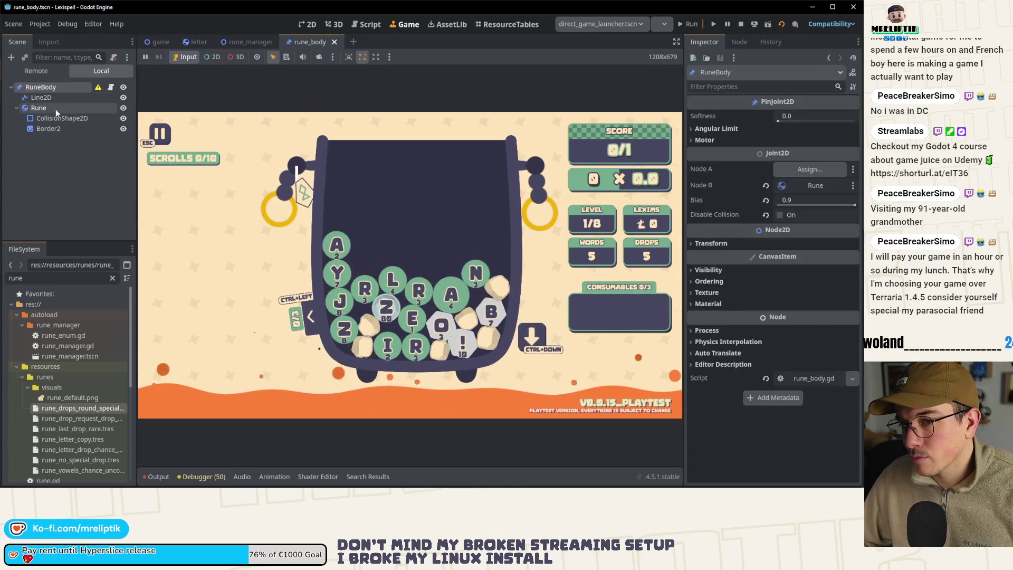
{"action": "key", "text": "ctrl+F1"}
{"action": "left_click", "coordinate": [59, 98]}
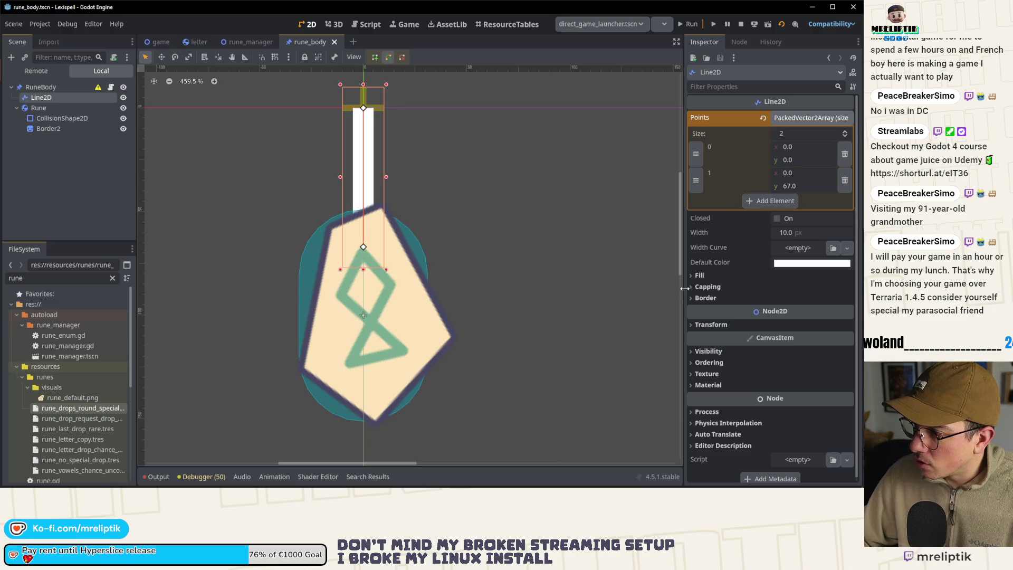
Step: Set the Line2D fill texture to circle_256 via Quick Load
{"action": "left_click", "coordinate": [694, 276]}
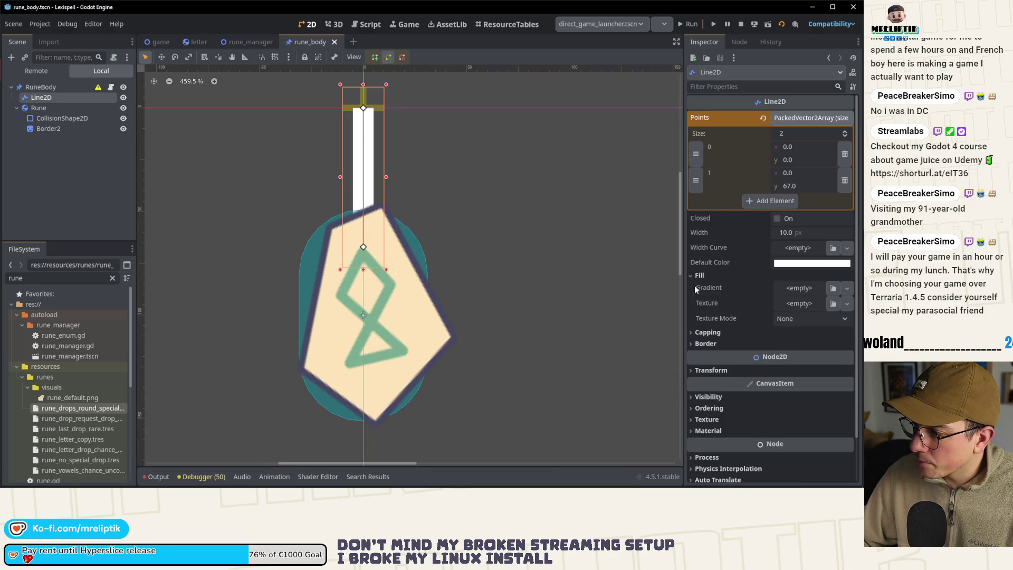
{"action": "left_click", "coordinate": [797, 304]}
{"action": "left_click", "coordinate": [766, 467]}
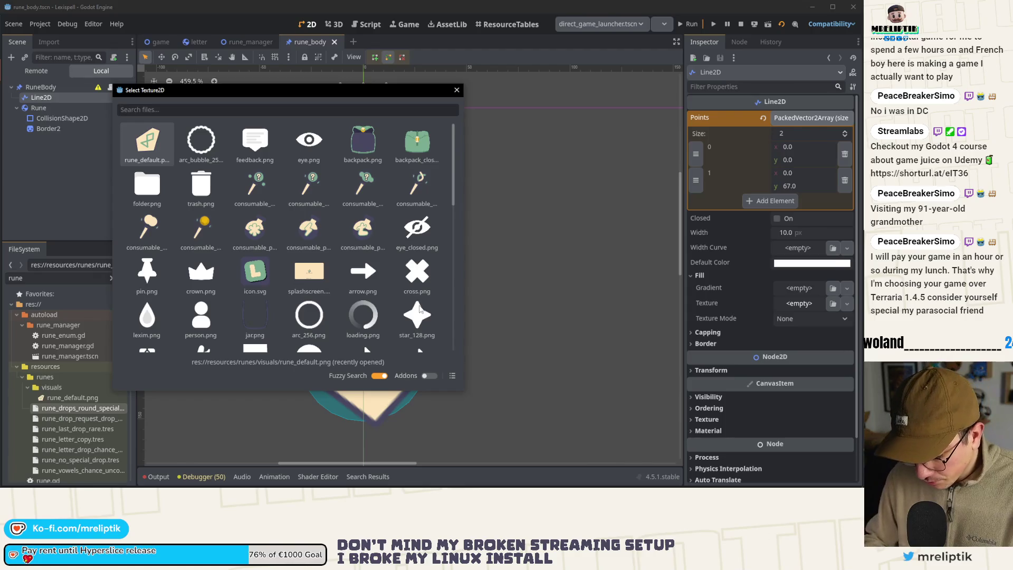
{"action": "type", "text": "circle"}
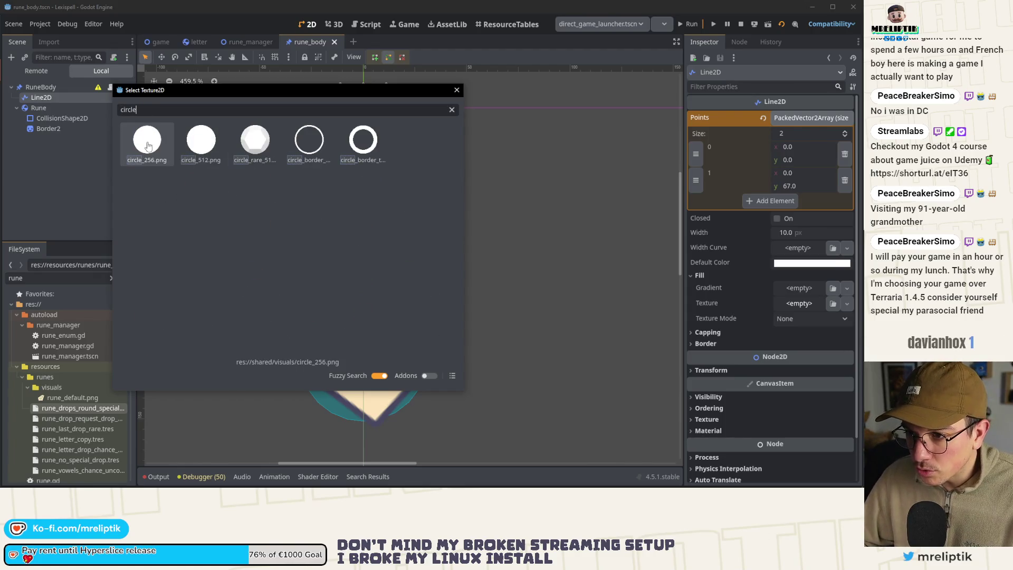
{"action": "double_click", "coordinate": [149, 141]}
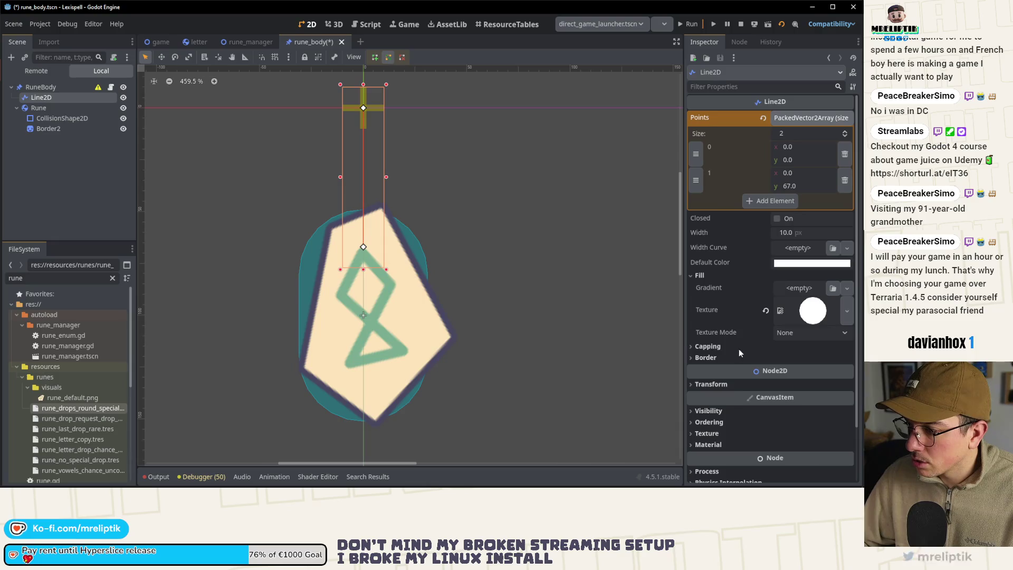
Step: Set the line's Texture Mode to Tile and Texture Repeat to Enabled
{"action": "left_click", "coordinate": [797, 340]}
{"action": "left_click", "coordinate": [796, 362]}
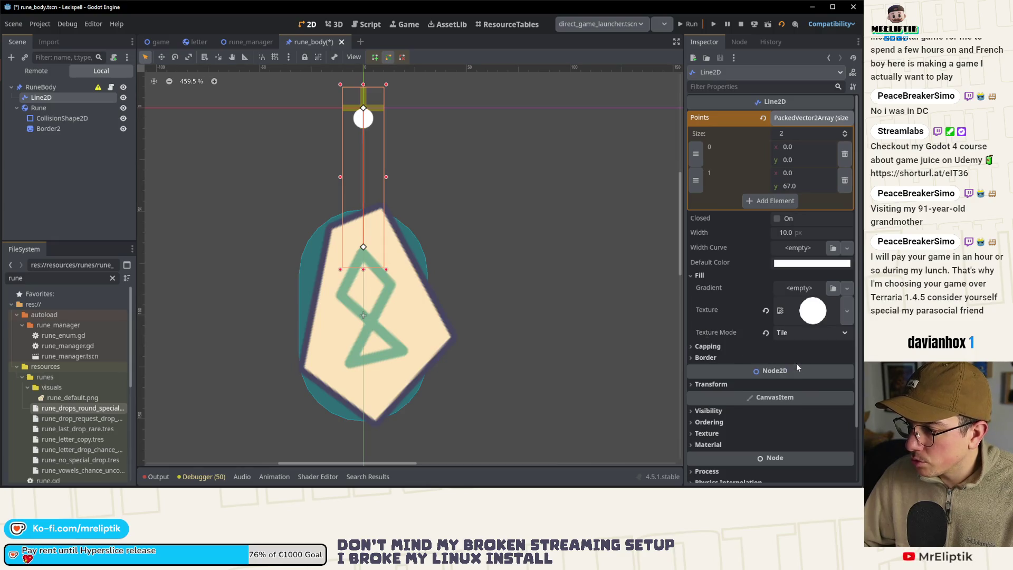
{"action": "scroll", "coordinate": [692, 350], "scroll_direction": "down", "scroll_amount": 3}
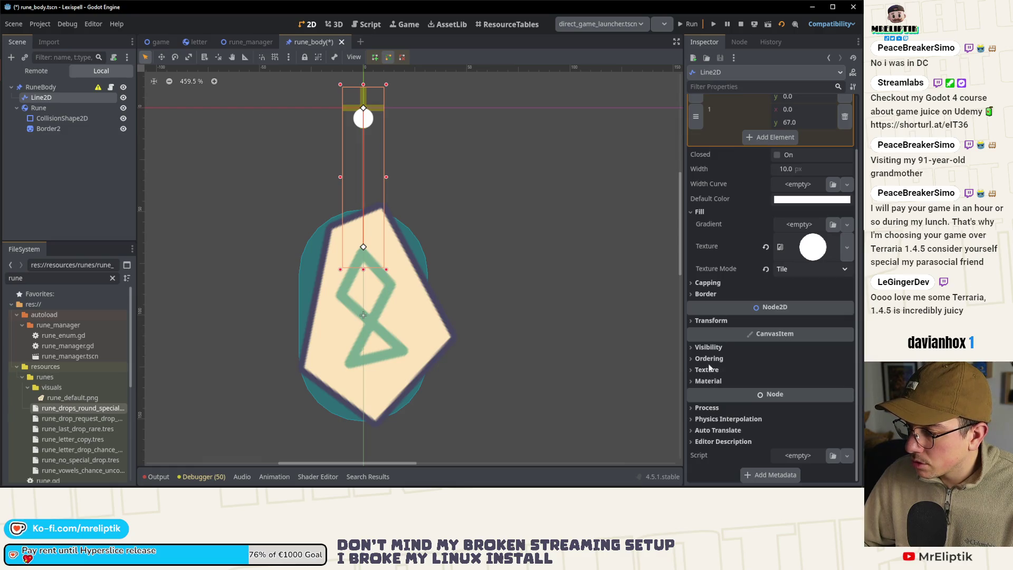
{"action": "left_click", "coordinate": [707, 369]}
{"action": "left_click", "coordinate": [790, 397]}
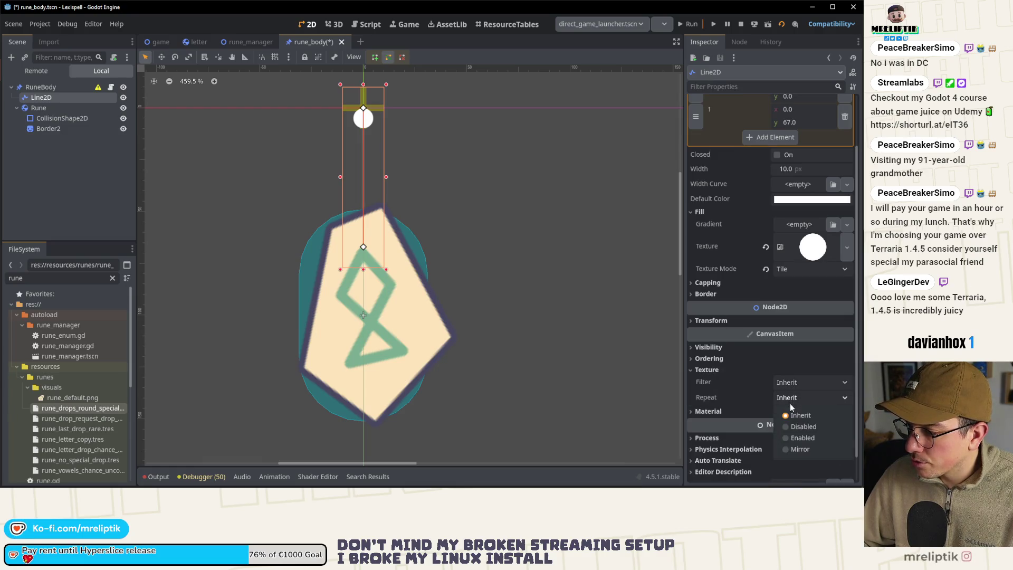
{"action": "left_click", "coordinate": [797, 437]}
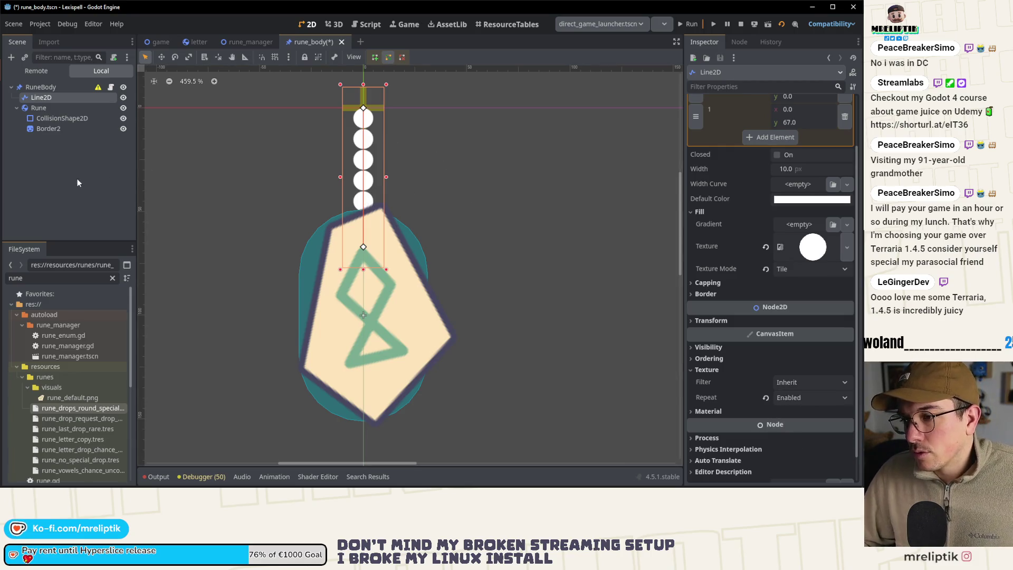
Step: Set the line width to 15 px and save the rune_body scene
{"action": "left_click", "coordinate": [786, 169]}
{"action": "type", "text": "30"}
{"action": "key", "text": "Return"}
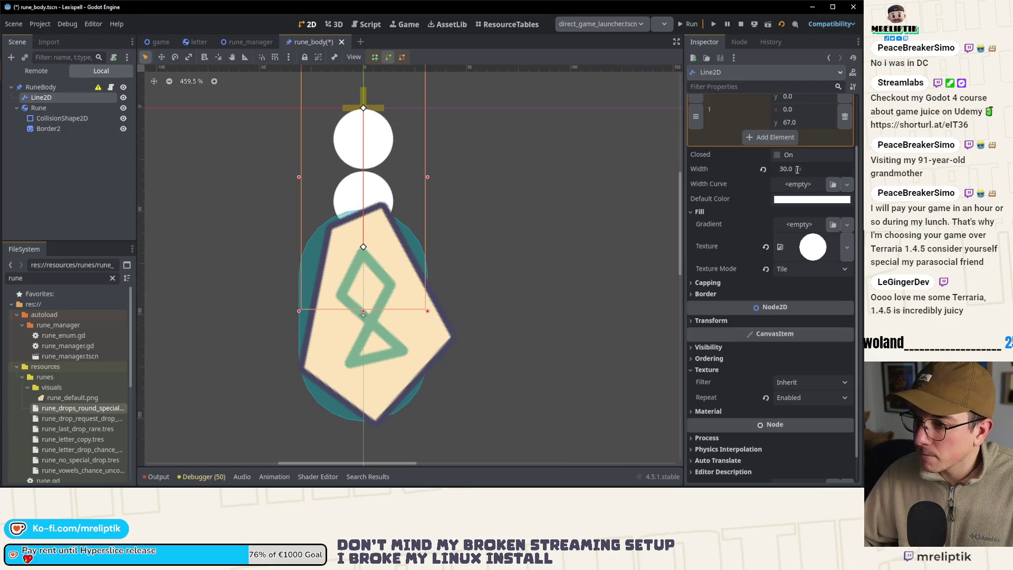
{"action": "type", "text": "20"}
{"action": "key", "text": "Return"}
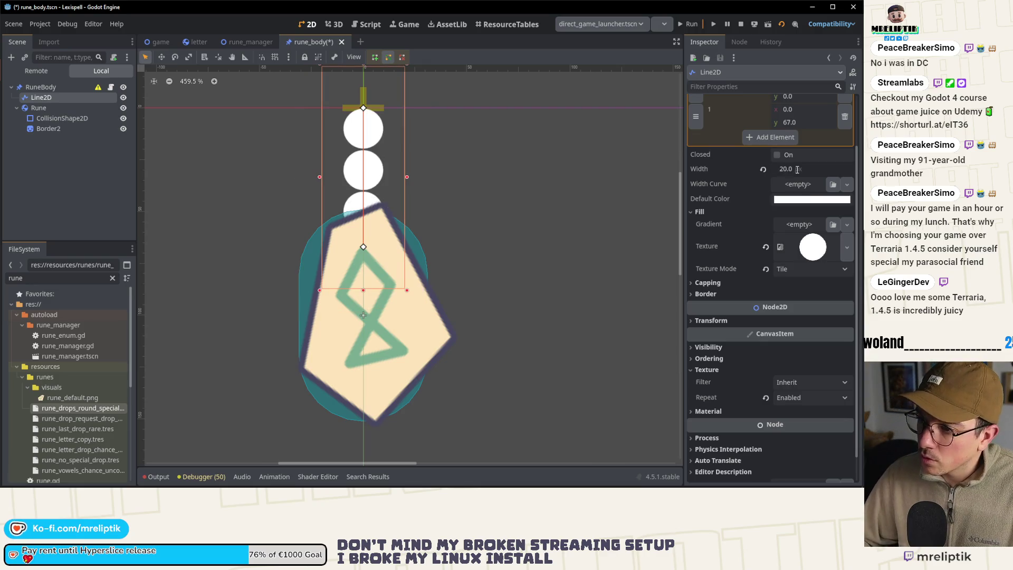
{"action": "type", "text": "15"}
{"action": "key", "text": "Return"}
{"action": "key", "text": "ctrl+s"}
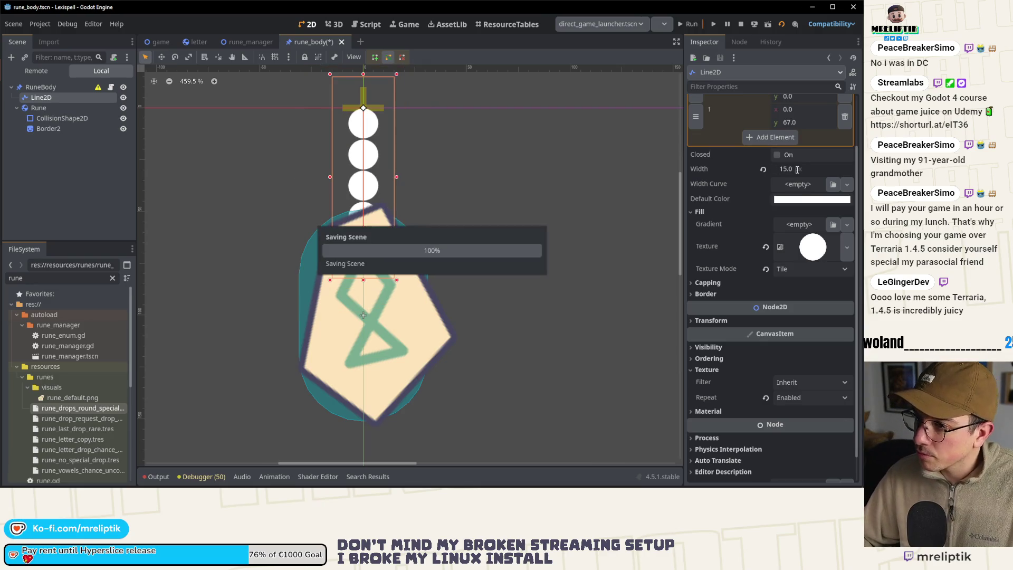
Step: Tint the line's circles dark with the Self Modulate colour
{"action": "left_click", "coordinate": [710, 347]}
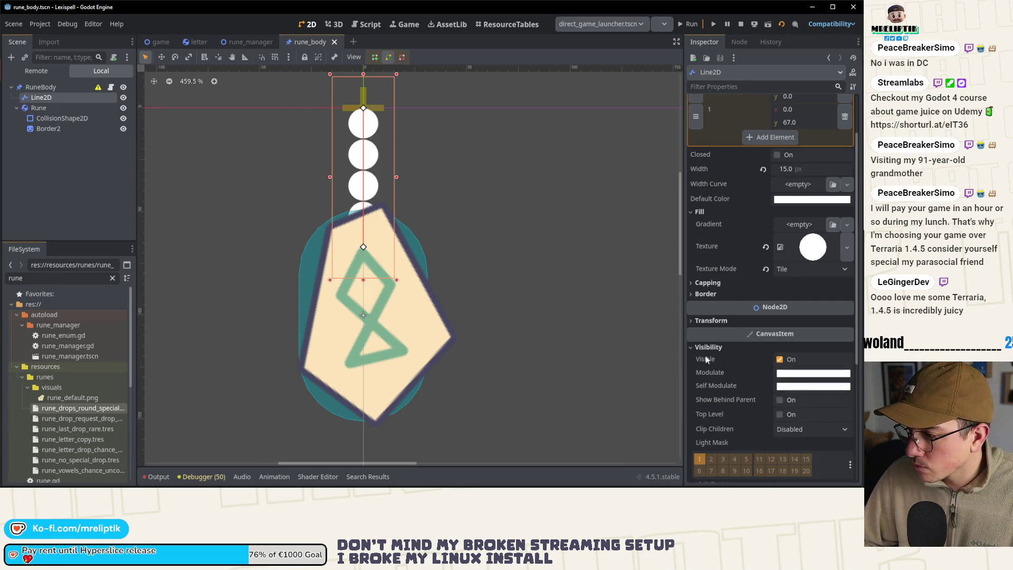
{"action": "left_click", "coordinate": [783, 385]}
{"action": "left_click", "coordinate": [765, 380]}
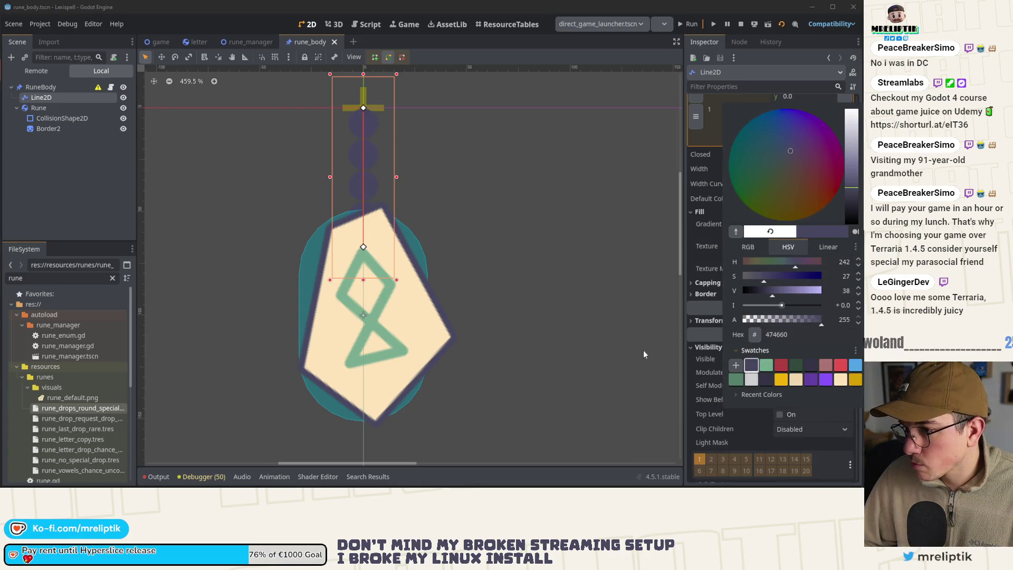
Step: Keep the dark tint and stop the running game with F8
{"action": "left_click", "coordinate": [83, 175]}
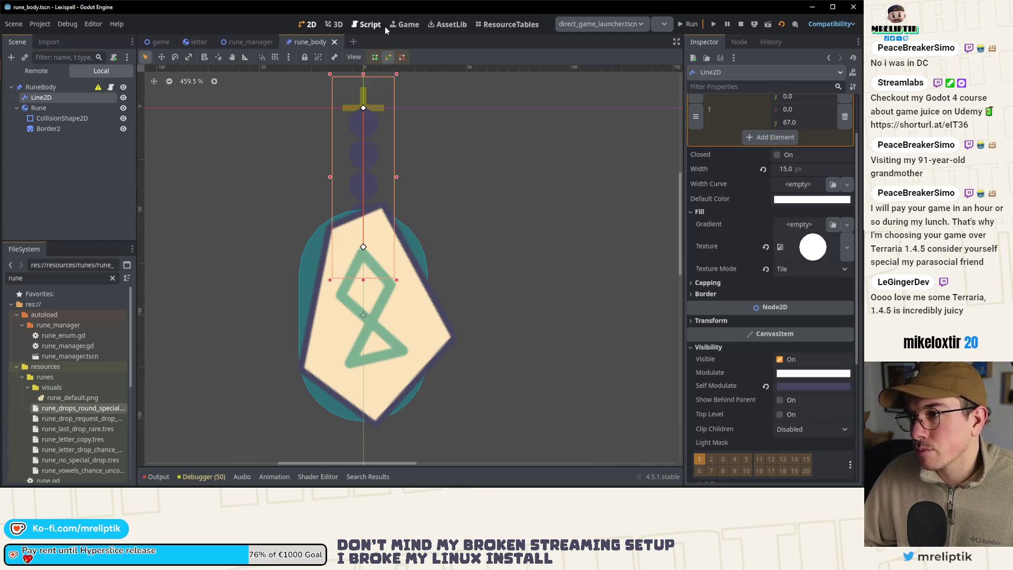
{"action": "left_click", "coordinate": [403, 24]}
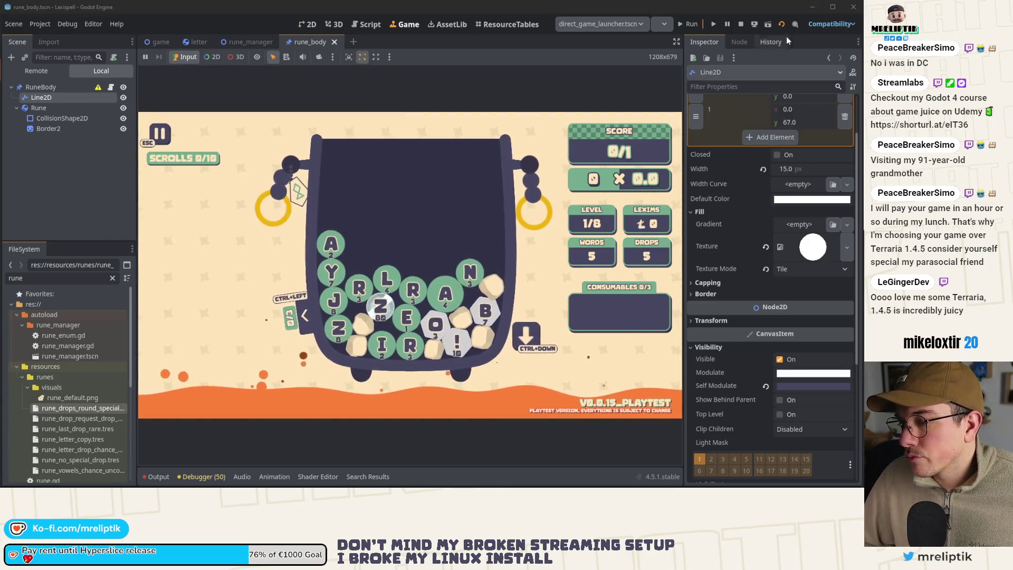
{"action": "key", "text": "F8"}
Step: Open the game scene in the 2D editor
{"action": "left_click", "coordinate": [309, 25]}
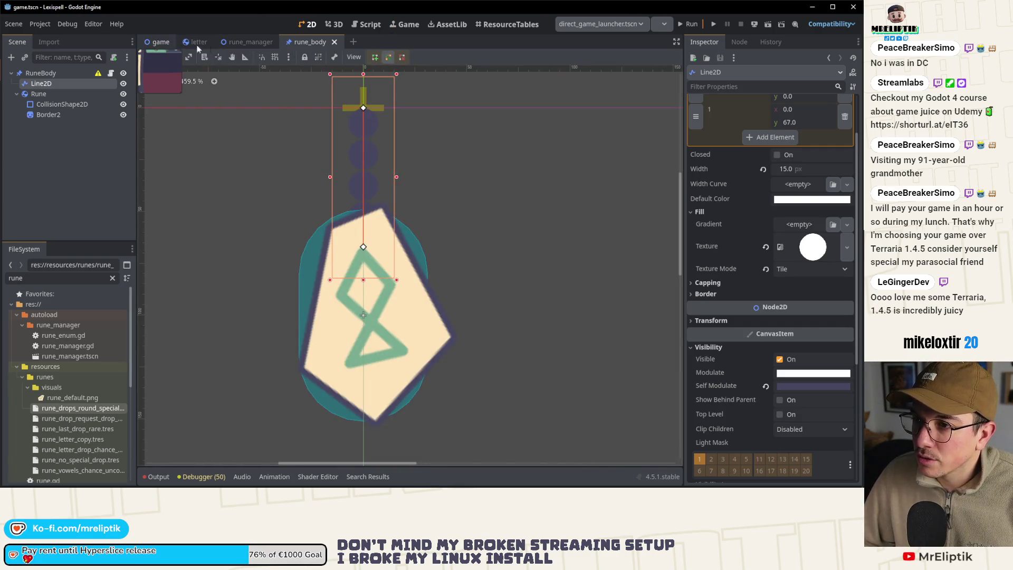
{"action": "left_click", "coordinate": [160, 42]}
{"action": "scroll", "coordinate": [95, 164], "scroll_direction": "up", "scroll_amount": 2}
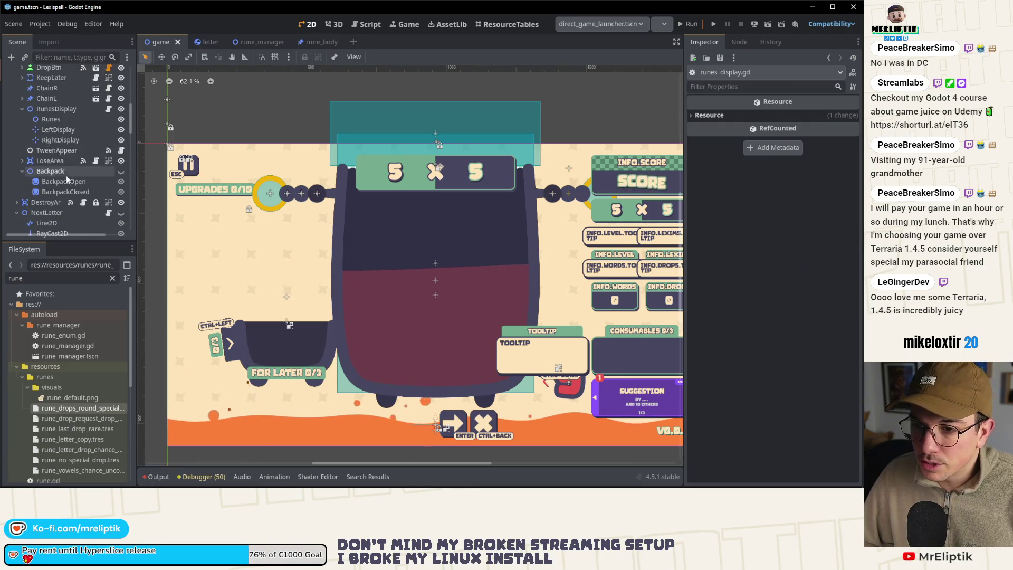
Step: Open chain.gd from the ChainL node and find the toggle_activate function
{"action": "left_click", "coordinate": [302, 193]}
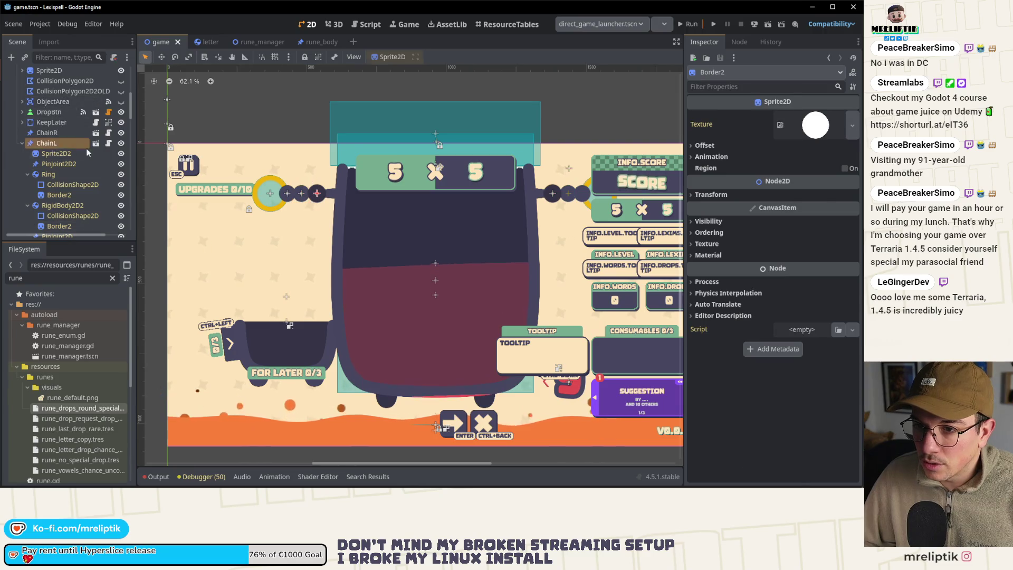
{"action": "left_click", "coordinate": [47, 143]}
{"action": "left_click", "coordinate": [108, 143]}
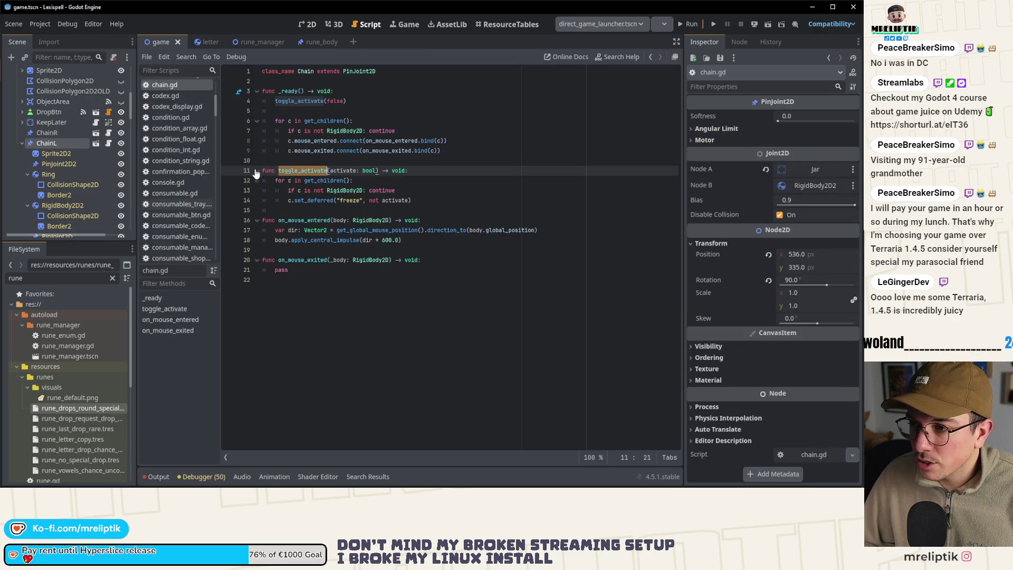
{"action": "double_click", "coordinate": [286, 101]}
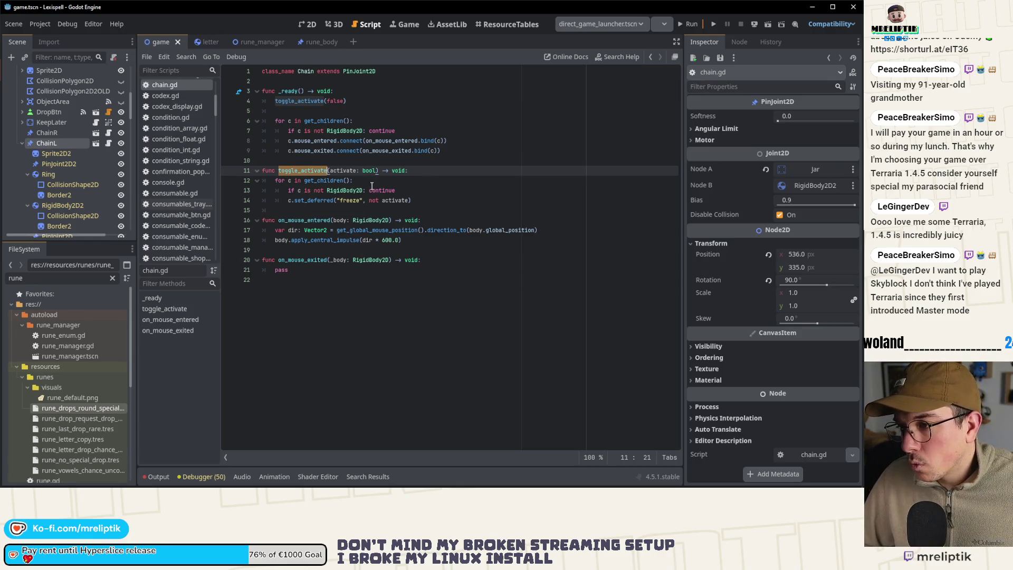
Step: Add 'if activate: return' with a TODO remove note in toggle_activate, save, and run
{"action": "left_click", "coordinate": [431, 172]}
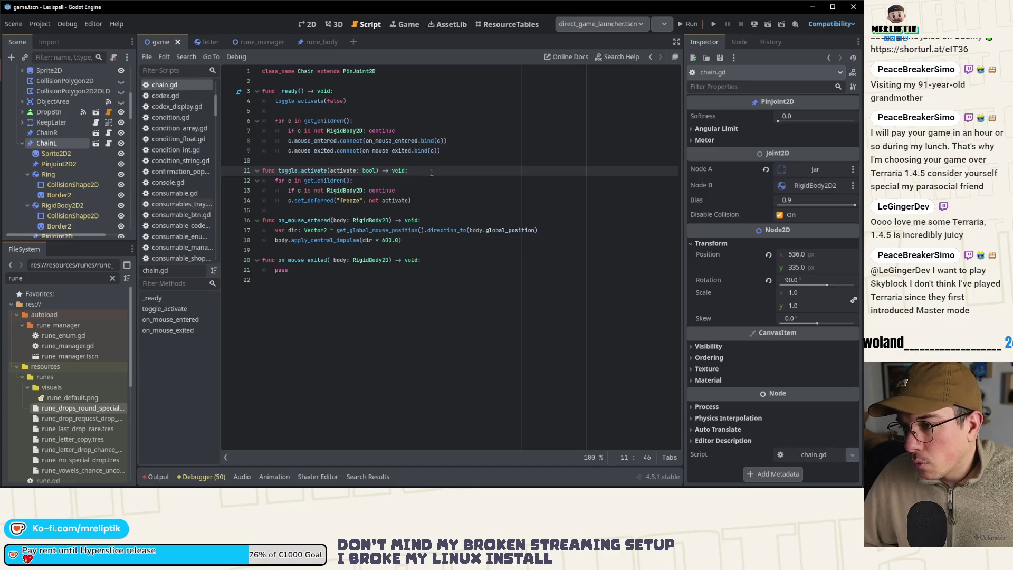
{"action": "key", "text": "Return"}
{"action": "type", "text": "if activate:"}
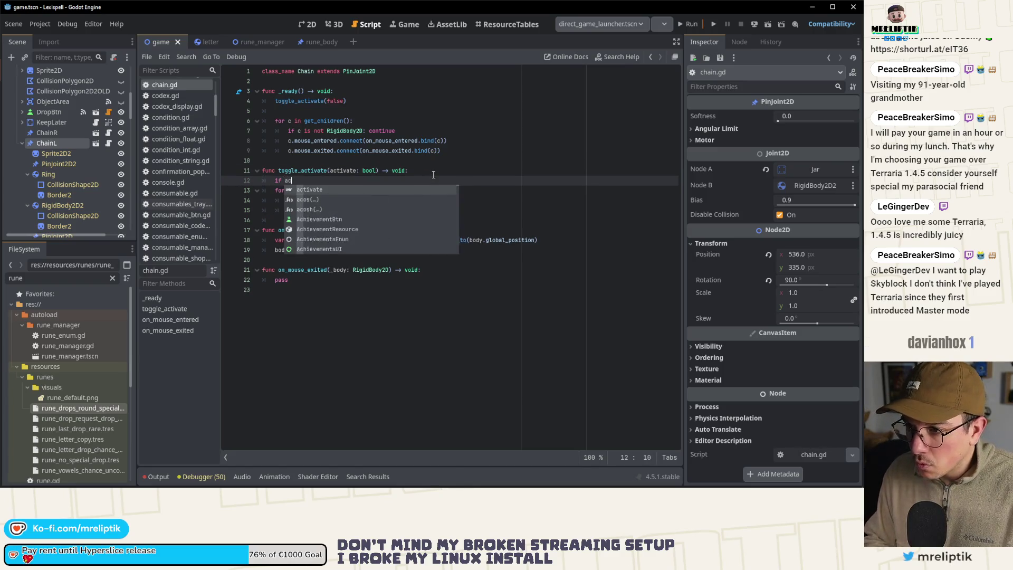
{"action": "type", "text": " return"}
{"action": "key", "text": "ctrl+s"}
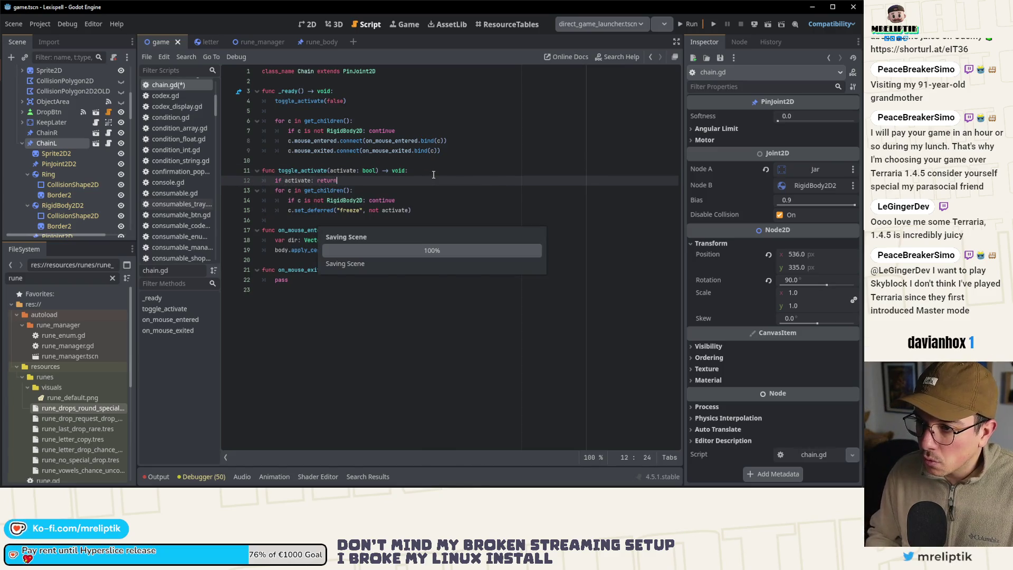
{"action": "key", "text": "ctrl+shift+Return"}
{"action": "type", "text": "\""}
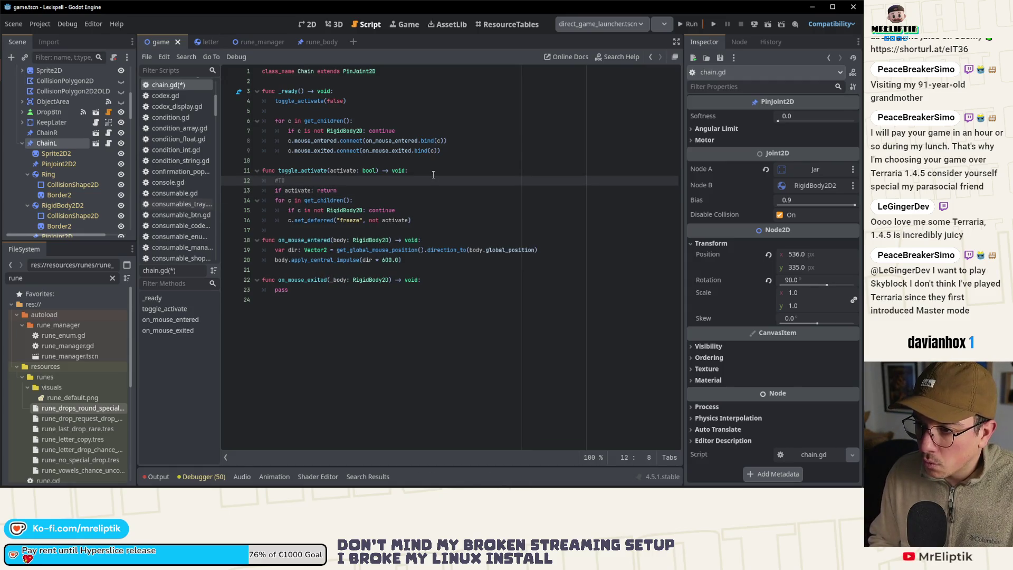
{"action": "type", "text": "DO: remove"}
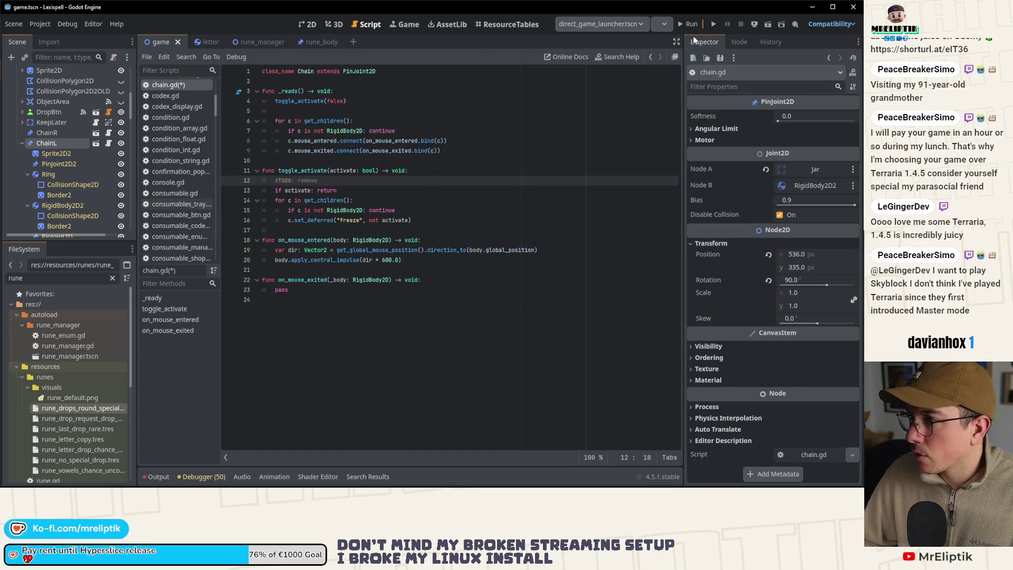
{"action": "left_click", "coordinate": [691, 25]}
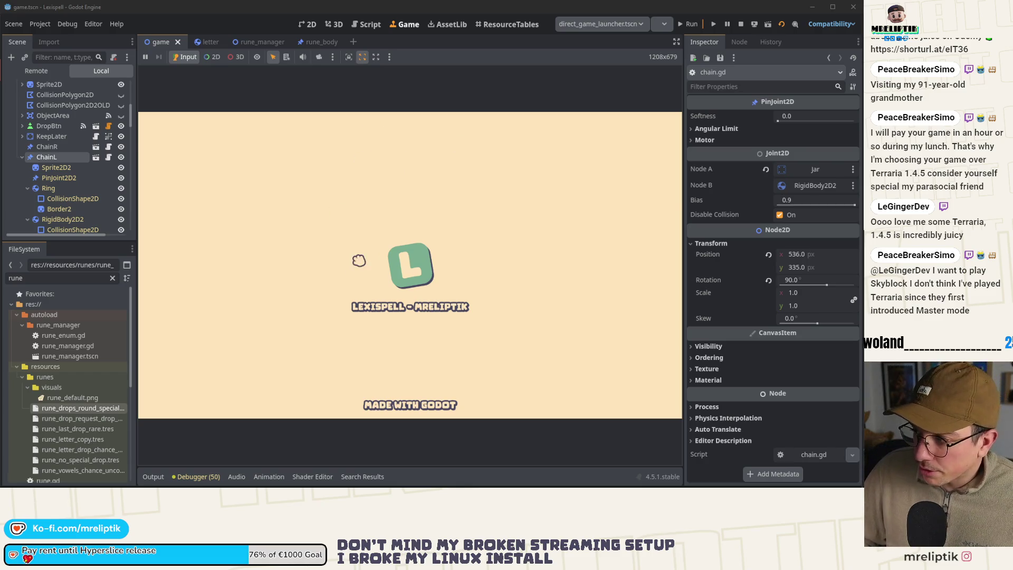
Step: Start Level 1, toggle the dev console, and view the consumables tooltip 'Rewards you with Lexims when opened'
{"action": "left_click", "coordinate": [274, 282]}
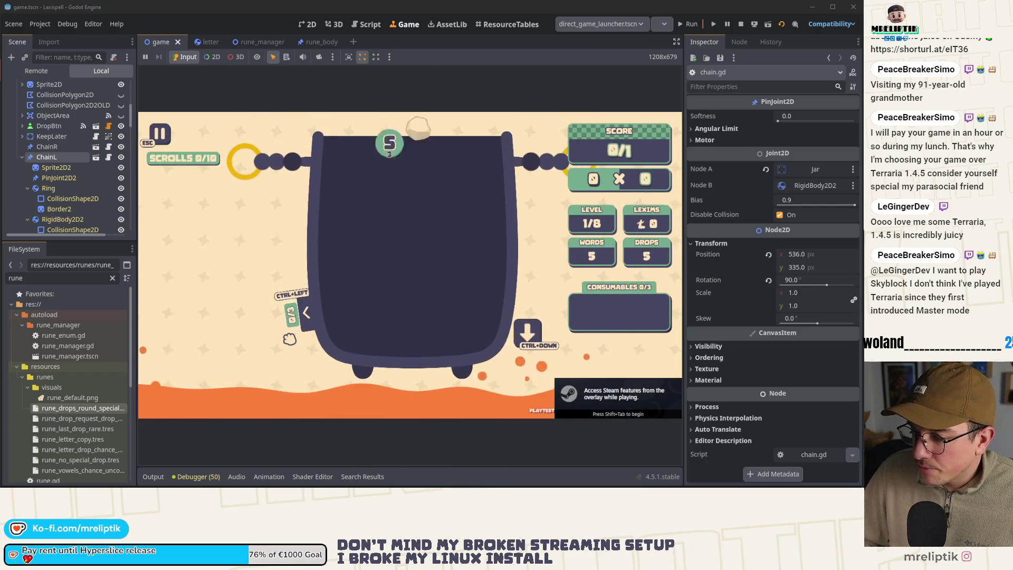
{"action": "key", "text": "grave"}
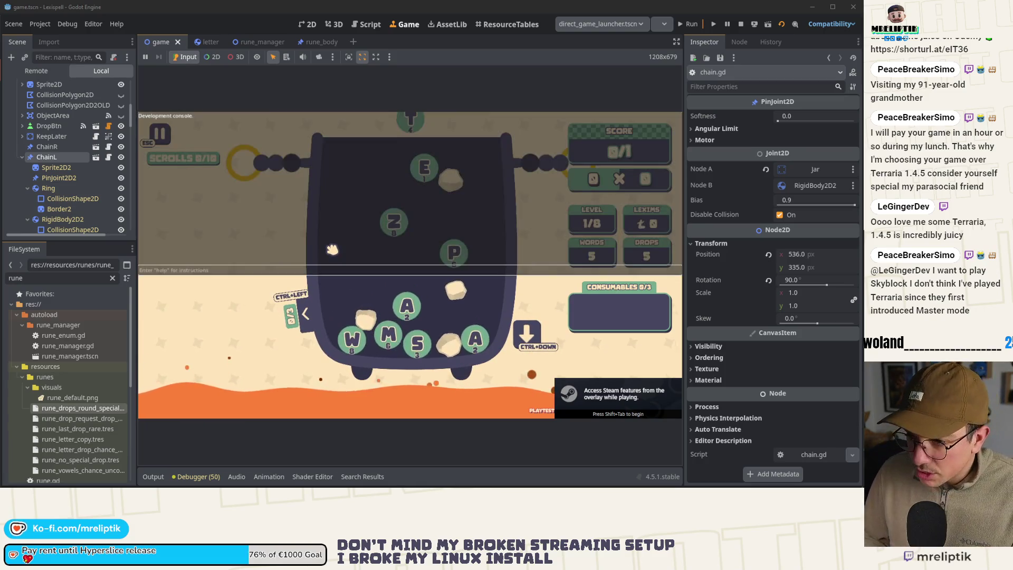
{"action": "key", "text": "grave"}
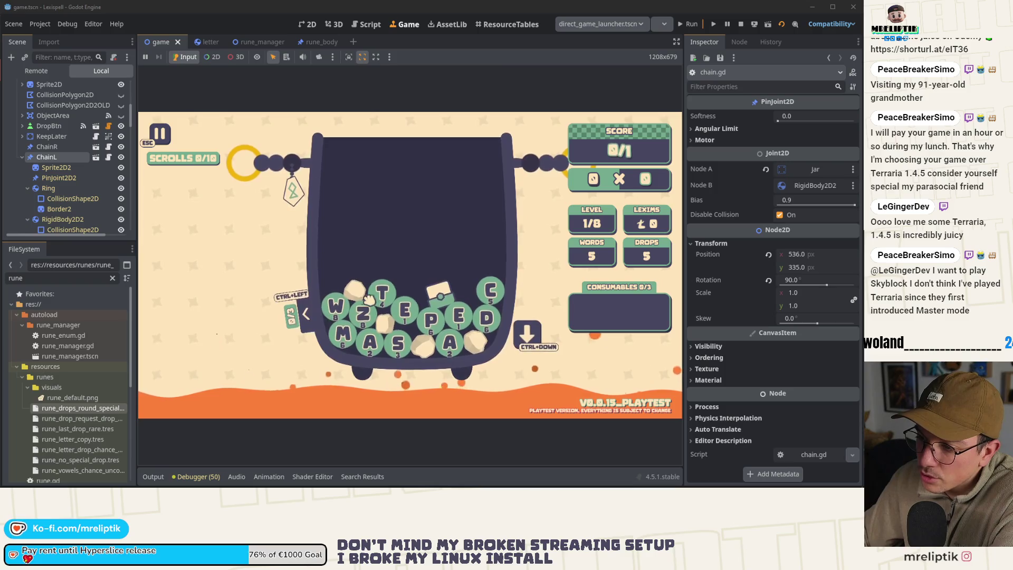
{"action": "mouse_move", "coordinate": [437, 299]}
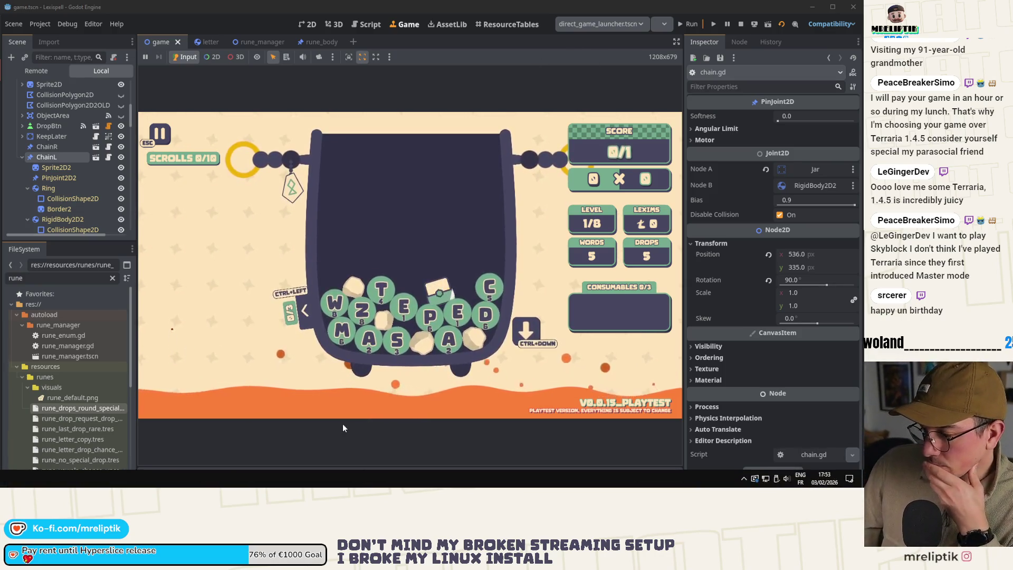
{"action": "left_click", "coordinate": [319, 41]}
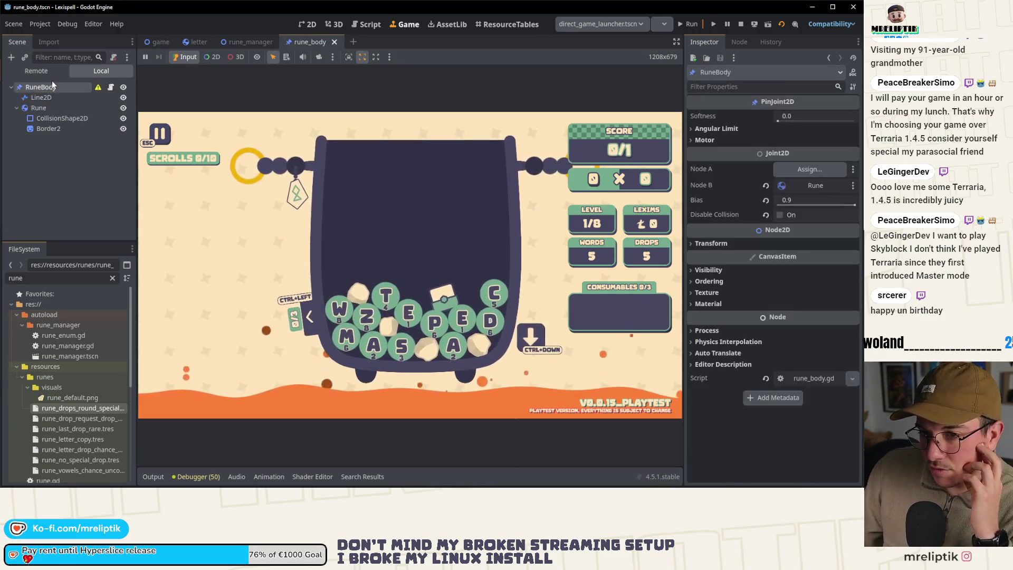
Step: Add a Button child node to RuneBody
{"action": "right_click", "coordinate": [51, 84]}
{"action": "left_click", "coordinate": [106, 106]}
{"action": "type", "text": "b"}
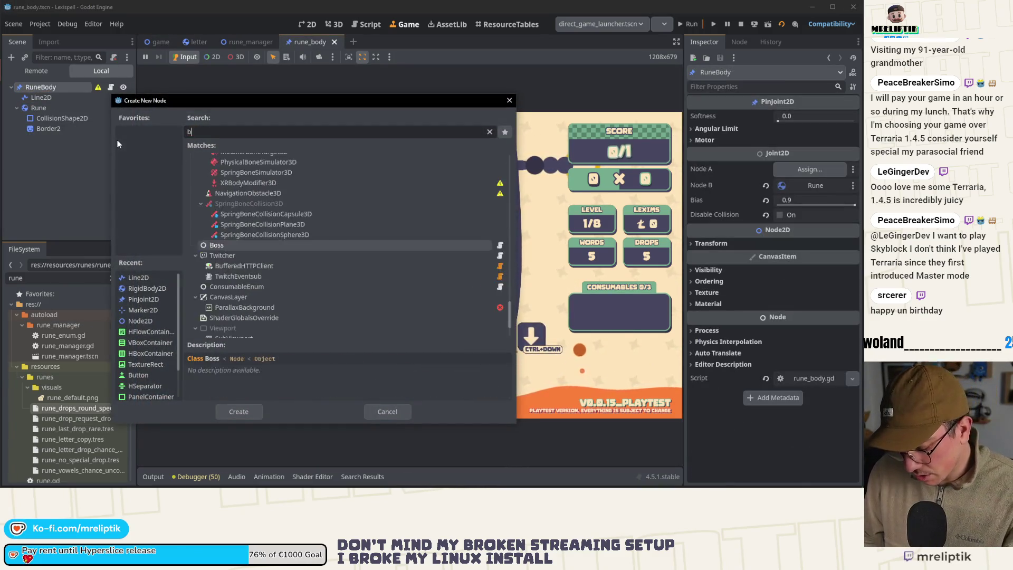
{"action": "type", "text": "utton"}
{"action": "key", "text": "Return"}
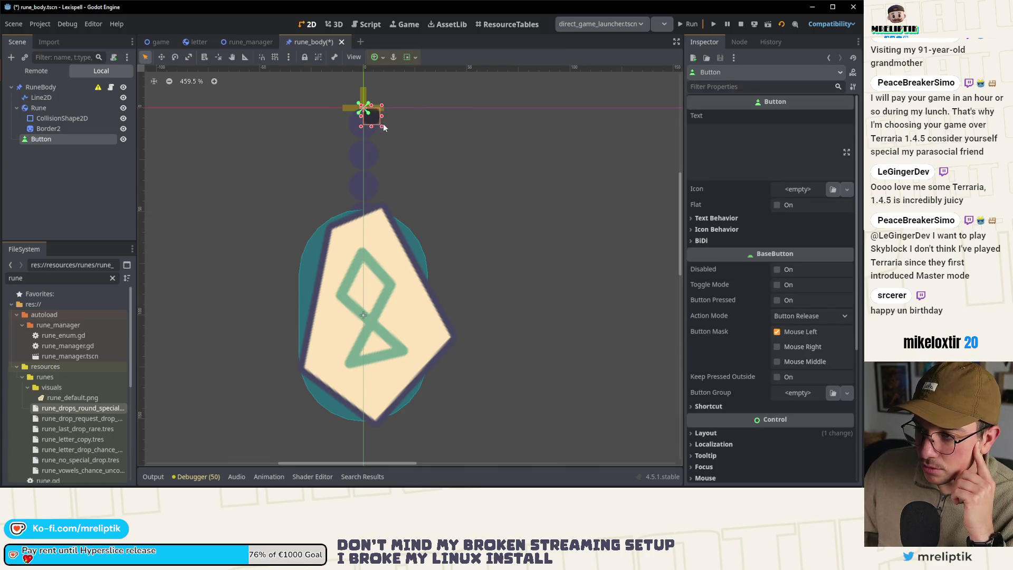
Step: Resize and position the Button to cover the whole rune shape
{"action": "mouse_move", "coordinate": [383, 126]}
{"action": "left_mouse_down"}
{"action": "mouse_move", "coordinate": [409, 181]}
{"action": "mouse_move", "coordinate": [501, 199]}
{"action": "mouse_move", "coordinate": [480, 198]}
{"action": "left_mouse_up"}
{"action": "left_click_drag", "start_coordinate": [414, 144], "coordinate": [361, 327]}
{"action": "left_click_drag", "start_coordinate": [366, 284], "coordinate": [365, 209]}
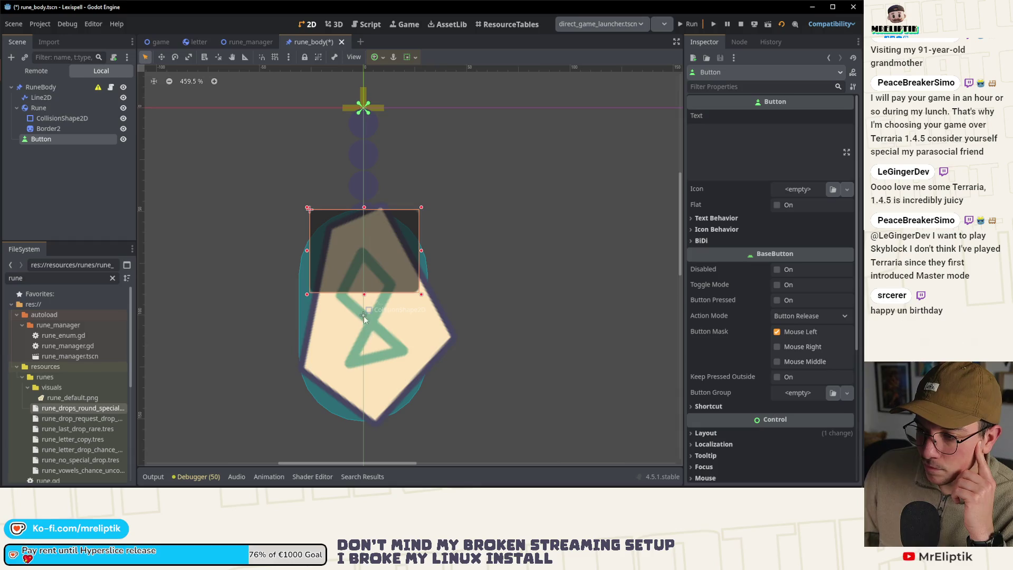
{"action": "left_click_drag", "start_coordinate": [365, 294], "coordinate": [368, 422]}
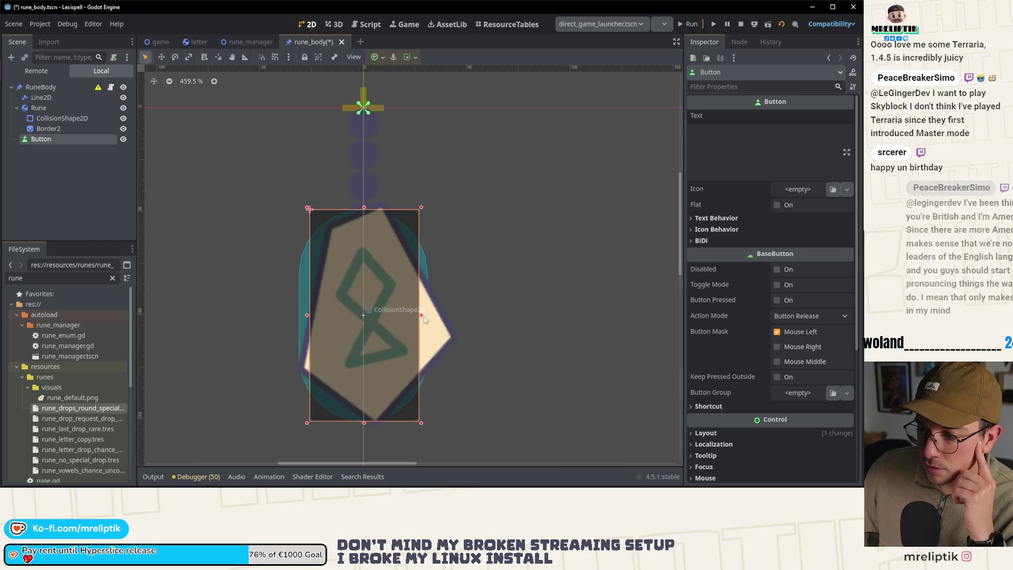
{"action": "left_click_drag", "start_coordinate": [420, 314], "coordinate": [430, 315]}
{"action": "left_click_drag", "start_coordinate": [307, 316], "coordinate": [296, 315]}
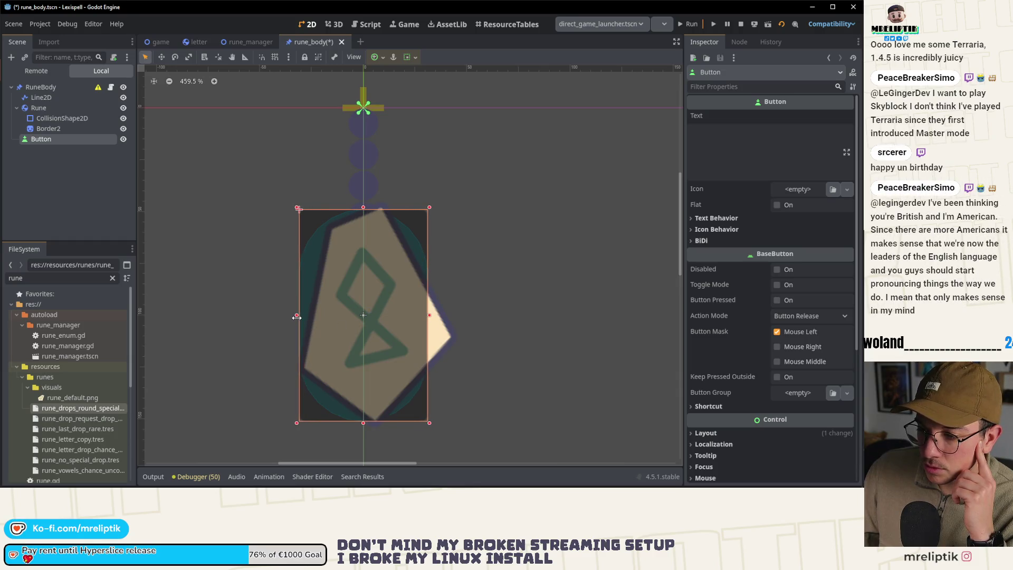
{"action": "left_click", "coordinate": [51, 167]}
{"action": "left_click", "coordinate": [47, 141]}
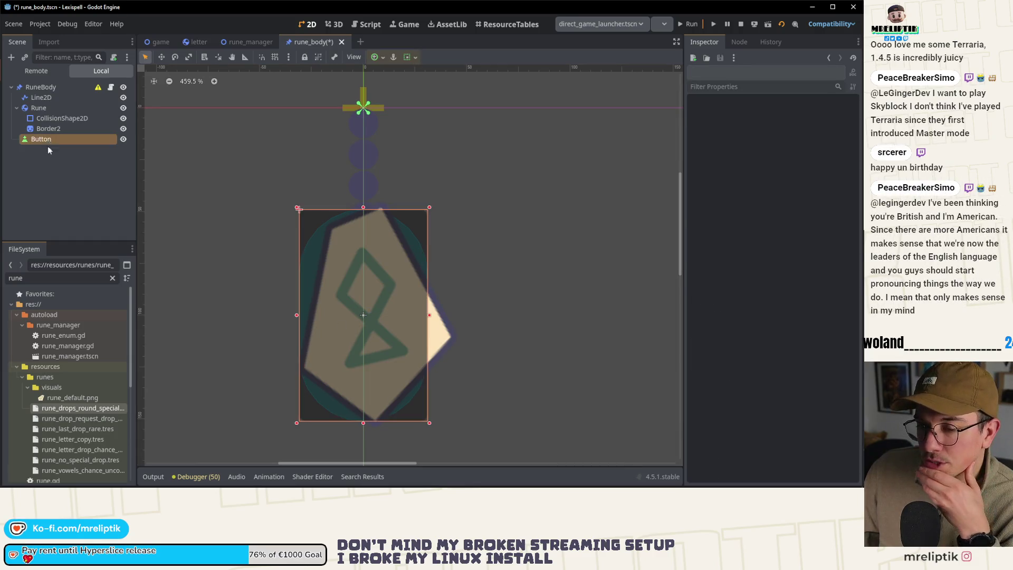
Step: Set the Button's Normal theme style override to New StyleBoxEmpty
{"action": "scroll", "coordinate": [760, 280], "scroll_direction": "down", "scroll_amount": 5}
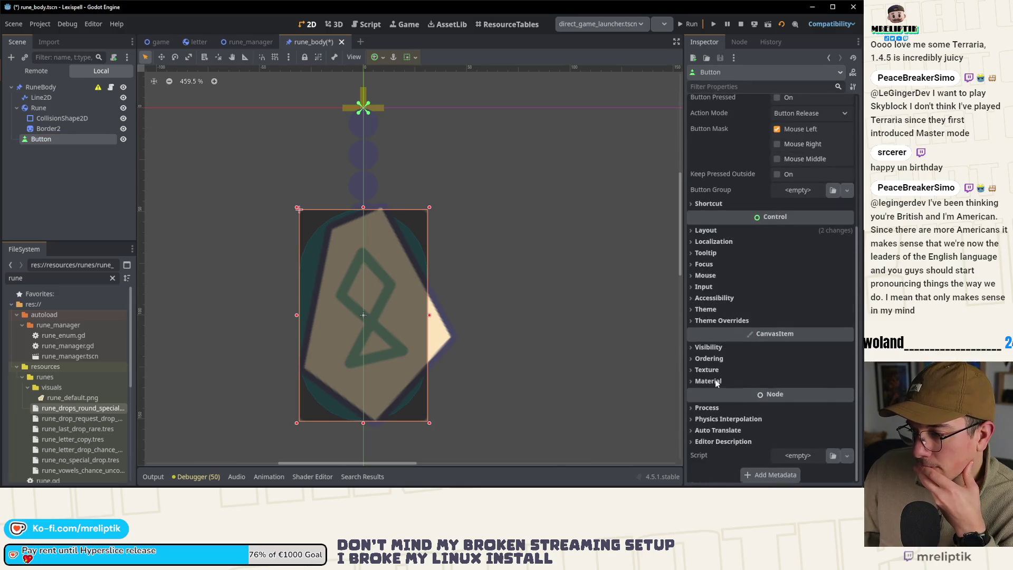
{"action": "left_click", "coordinate": [708, 348]}
{"action": "left_click", "coordinate": [719, 323]}
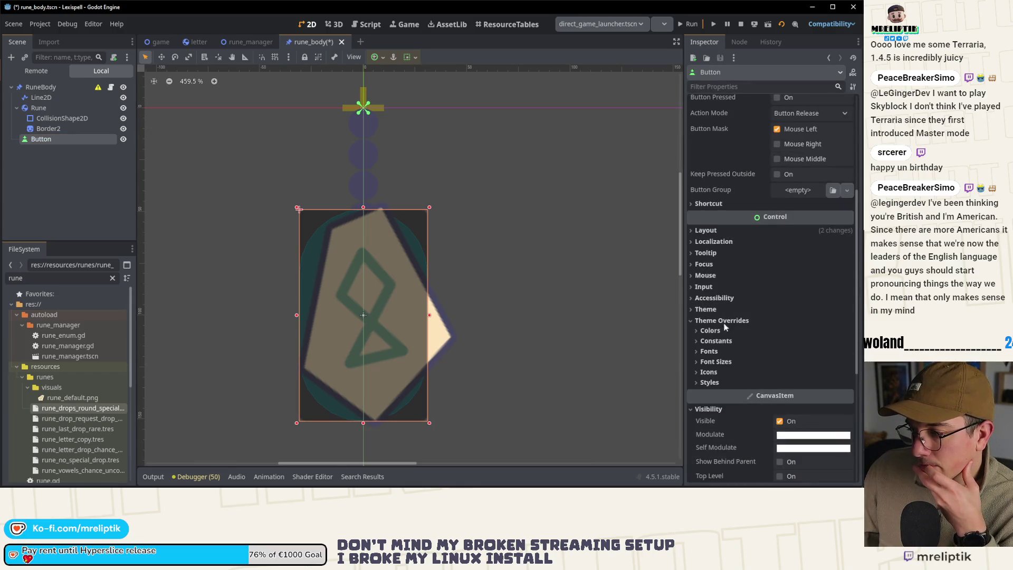
{"action": "left_click", "coordinate": [710, 331]}
{"action": "left_click", "coordinate": [711, 333]}
{"action": "left_click", "coordinate": [710, 383]}
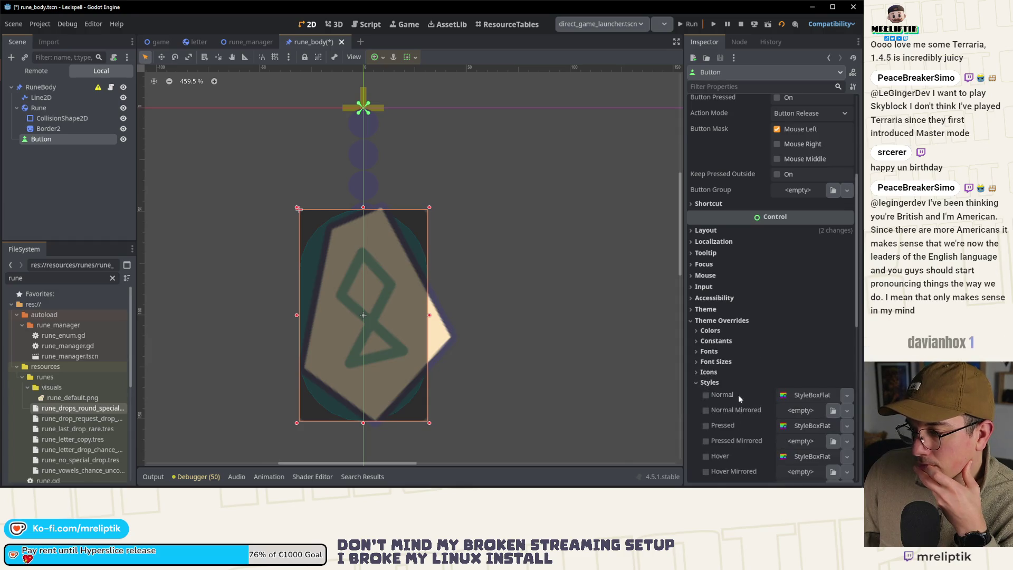
{"action": "scroll", "coordinate": [791, 317], "scroll_direction": "down", "scroll_amount": 4}
{"action": "left_click", "coordinate": [847, 250]}
{"action": "left_click", "coordinate": [807, 264]}
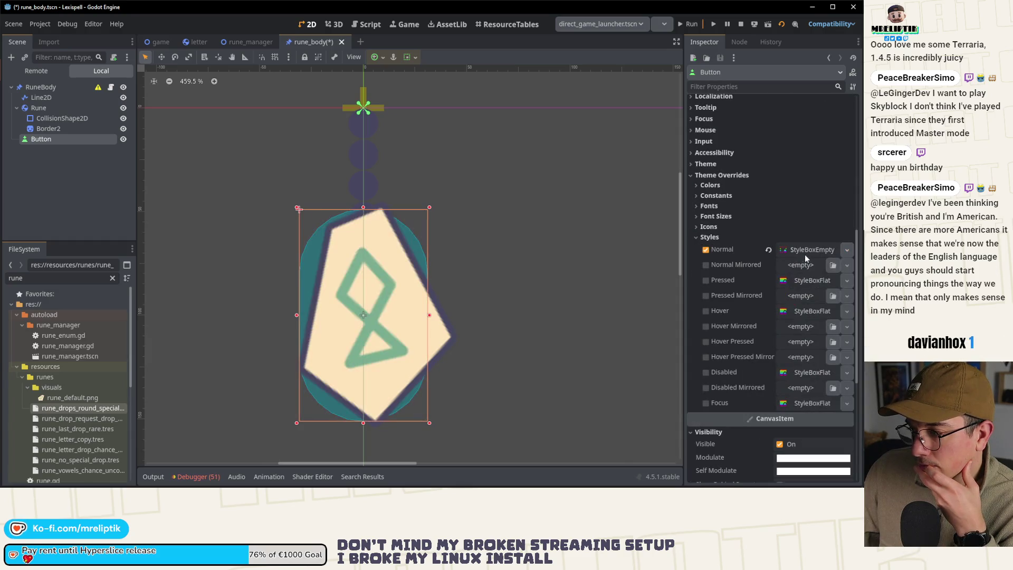
Step: Set the Pressed, Hover and Disabled styles to New StyleBoxEmpty as well
{"action": "left_click", "coordinate": [847, 280]}
{"action": "left_click", "coordinate": [805, 285]}
{"action": "left_click", "coordinate": [847, 311]}
{"action": "left_click", "coordinate": [799, 315]}
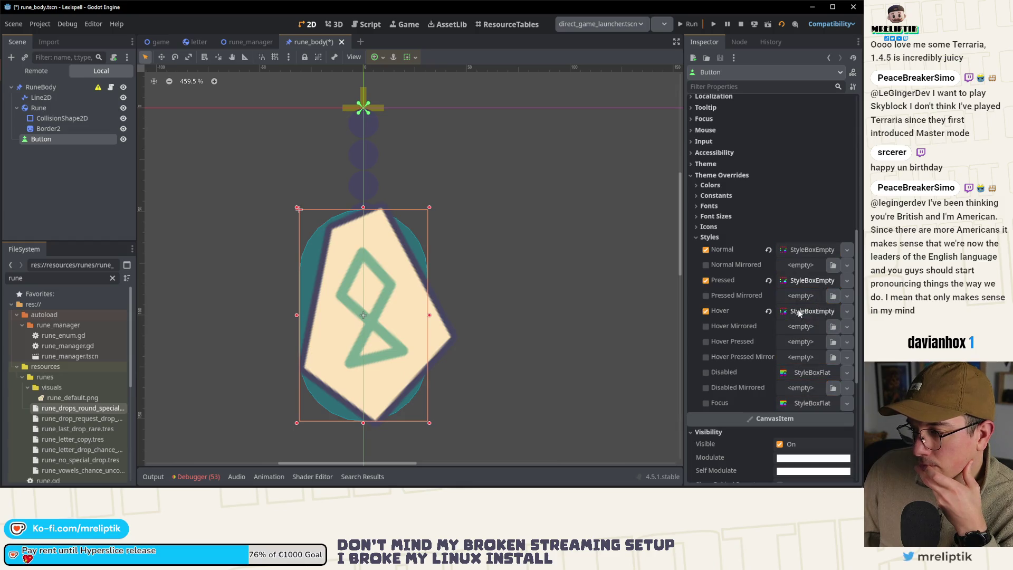
{"action": "left_click", "coordinate": [846, 372]}
{"action": "left_click", "coordinate": [797, 375]}
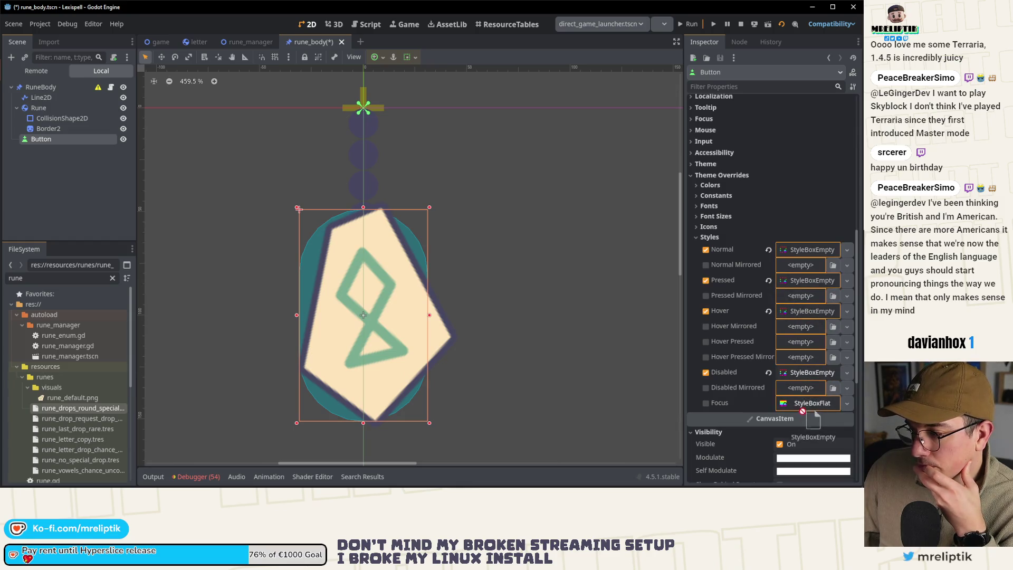
Step: Save the rune_body scene and review the Button's signals in the Node tab
{"action": "left_click", "coordinate": [90, 164]}
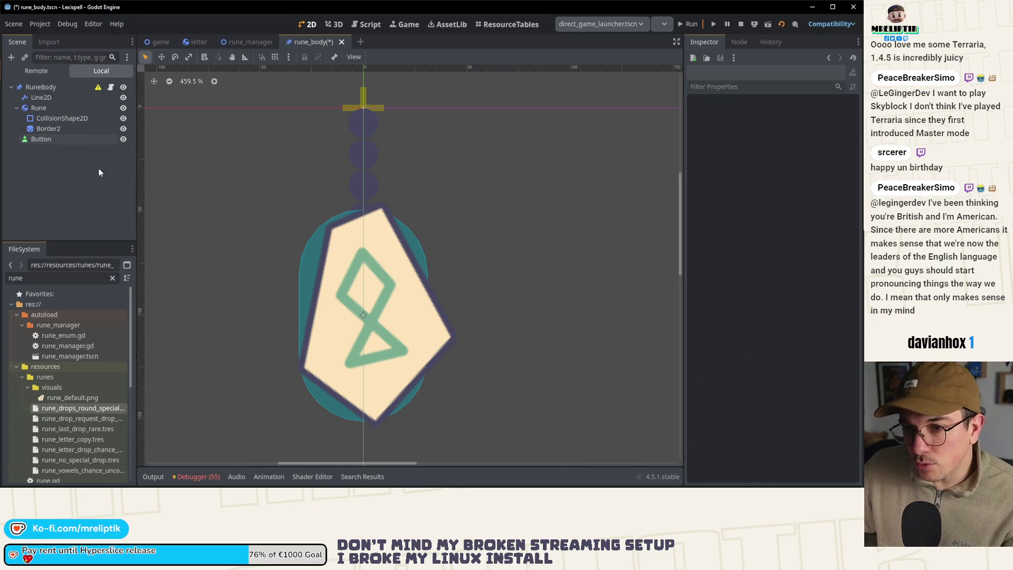
{"action": "key", "text": "ctrl+s"}
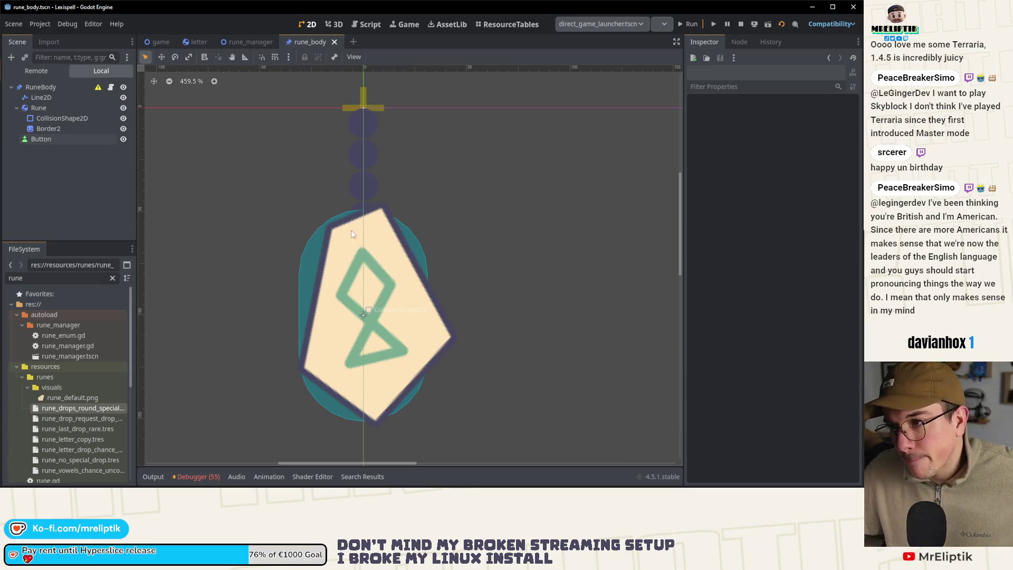
{"action": "left_click", "coordinate": [45, 138]}
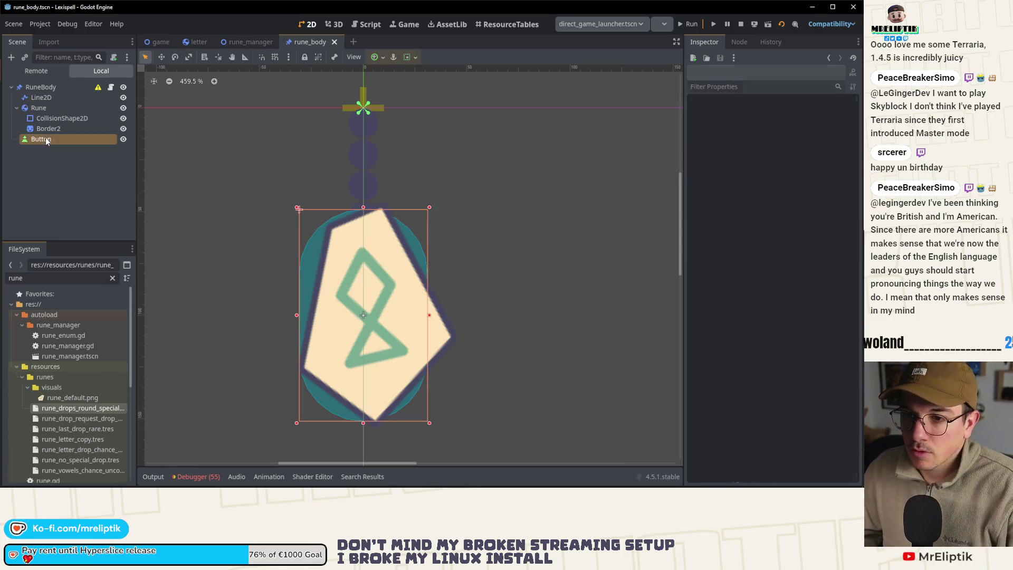
{"action": "left_click", "coordinate": [738, 42]}
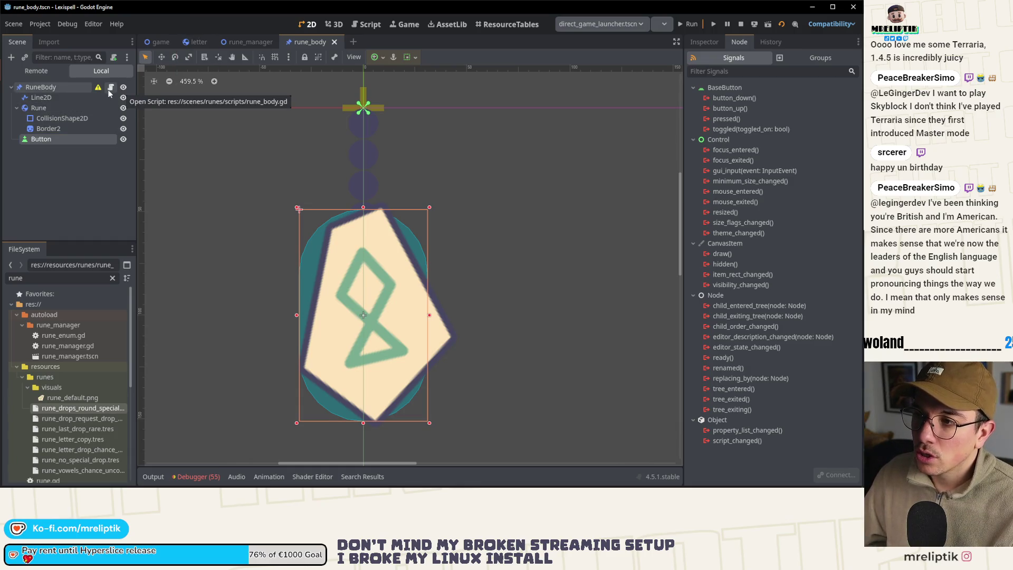
{"action": "left_click", "coordinate": [105, 197]}
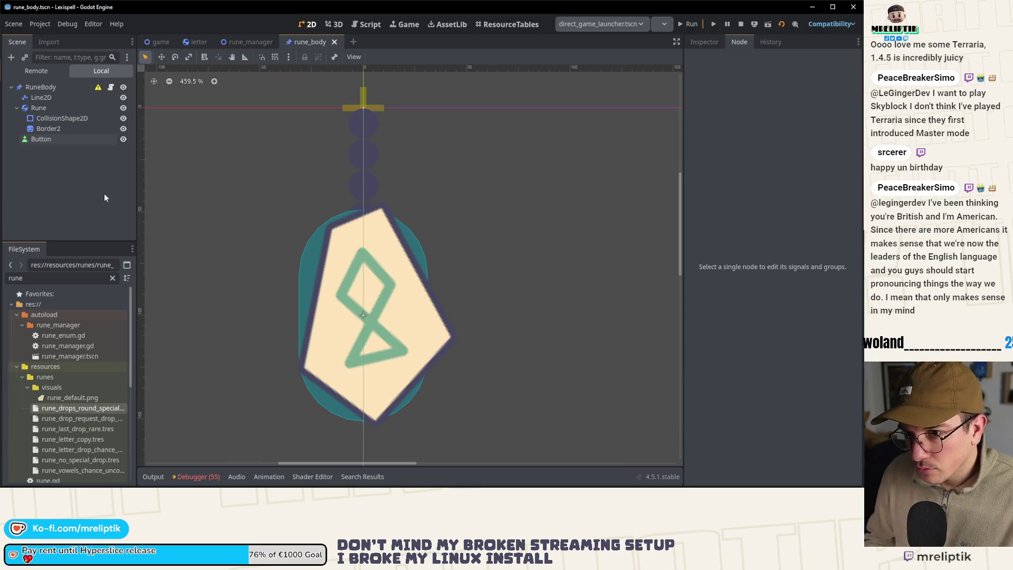
{"action": "right_click", "coordinate": [50, 87]}
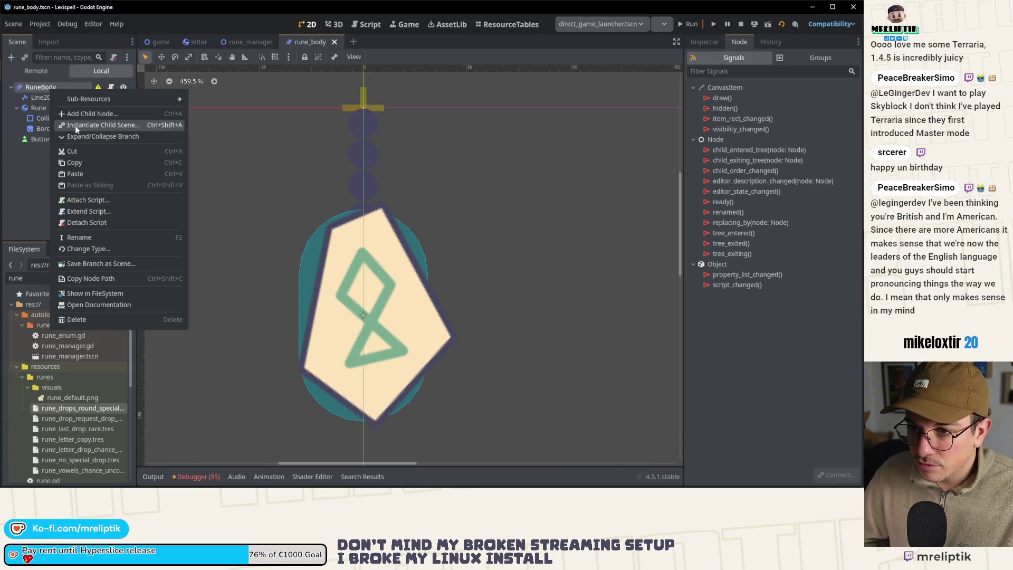
Step: Instance the tooltip_popup scene as a child of RuneBody
{"action": "left_click", "coordinate": [75, 125]}
{"action": "type", "text": "toolti"}
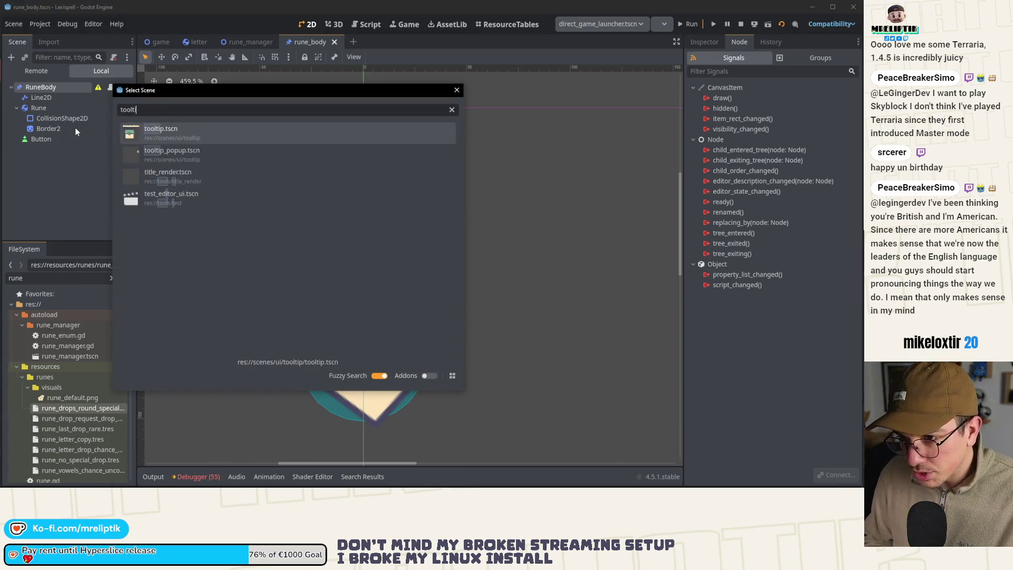
{"action": "double_click", "coordinate": [190, 153]}
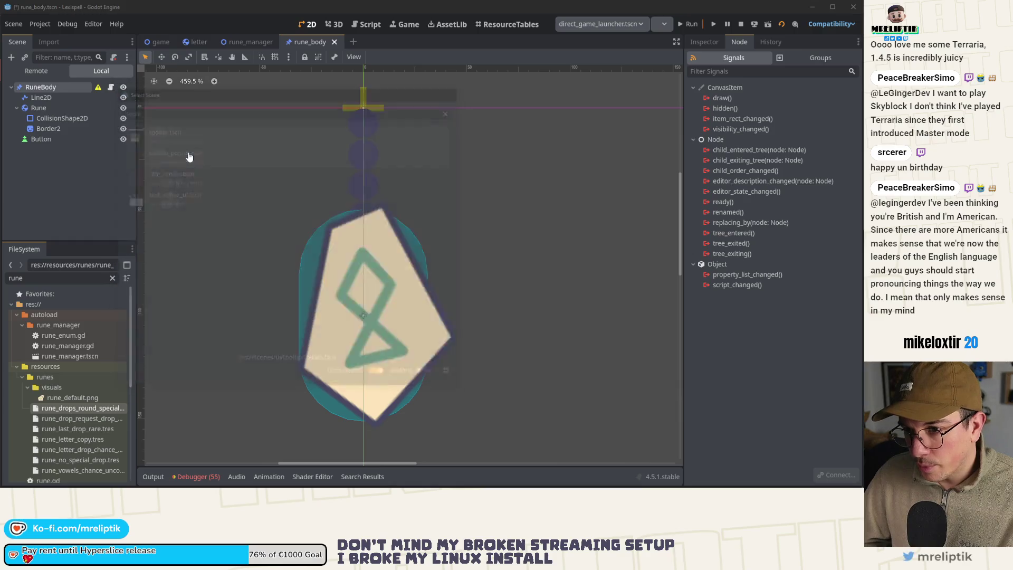
Step: Select the TooltipPopup node and anchor it with the centre preset
{"action": "left_click", "coordinate": [63, 149]}
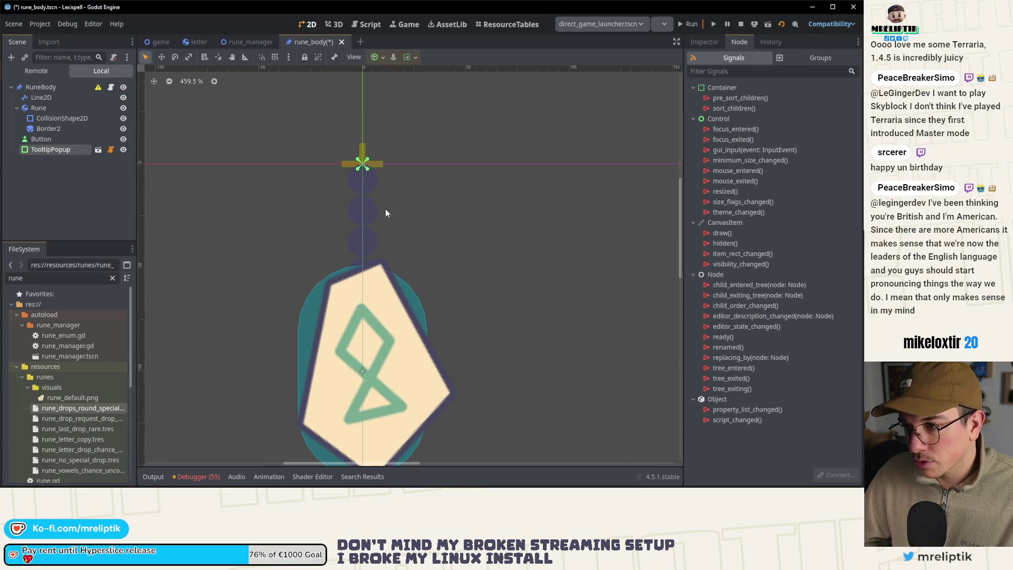
{"action": "scroll", "coordinate": [368, 211], "scroll_direction": "down", "scroll_amount": 5}
{"action": "scroll", "coordinate": [366, 217], "scroll_direction": "up", "scroll_amount": 3}
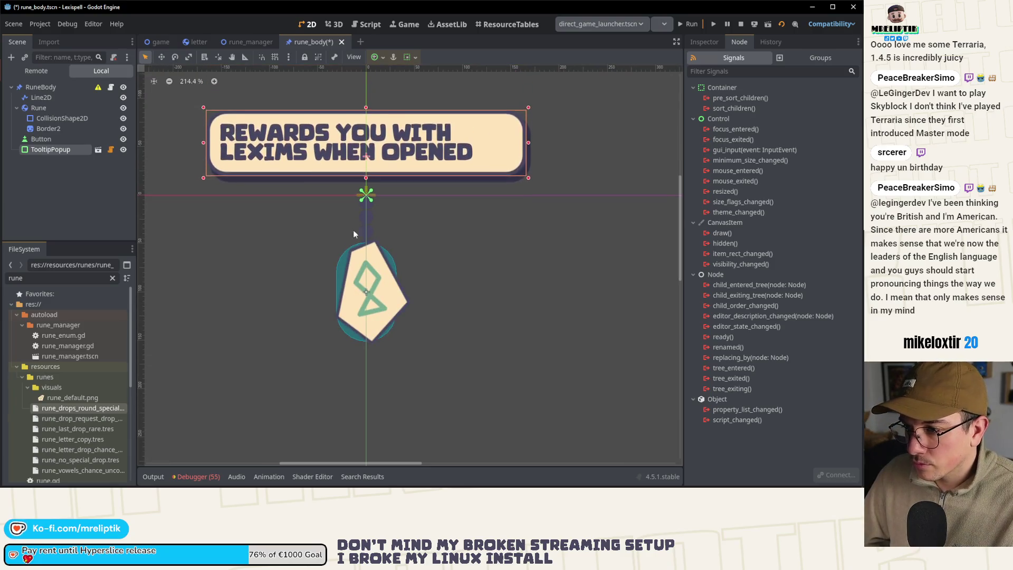
{"action": "left_click", "coordinate": [52, 138]}
{"action": "left_click", "coordinate": [47, 149]}
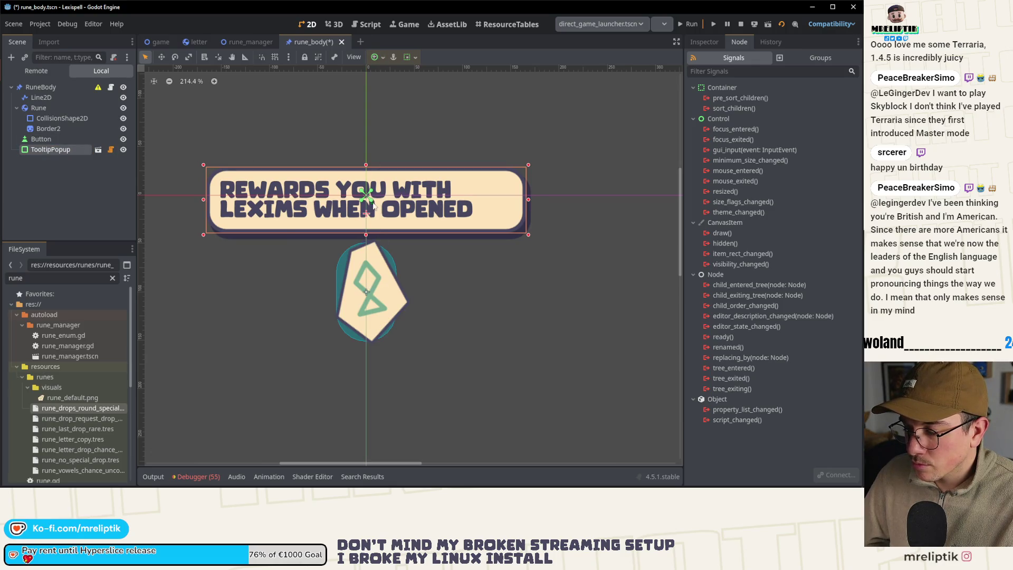
{"action": "left_click", "coordinate": [384, 58]}
{"action": "left_click", "coordinate": [394, 107]}
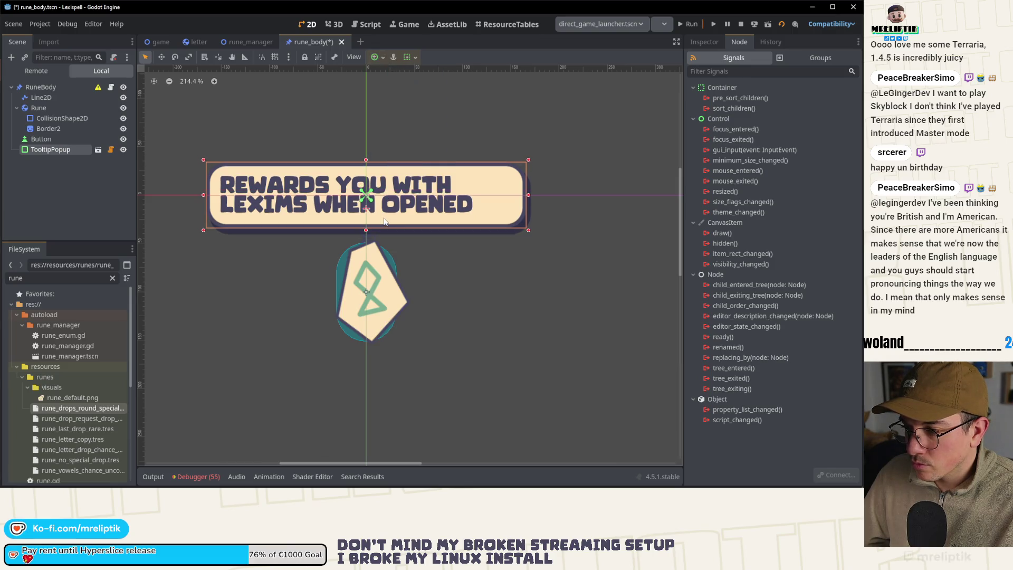
Step: Nudge the tooltip popup slightly higher, then view the debugger's Errors (55) list
{"action": "key", "text": "Escape"}
{"action": "key", "text": "Down"}
{"action": "key", "text": "Down"}
{"action": "key", "text": "Down"}
{"action": "key", "text": "Up"}
{"action": "key", "text": "Up"}
{"action": "key", "text": "Up"}
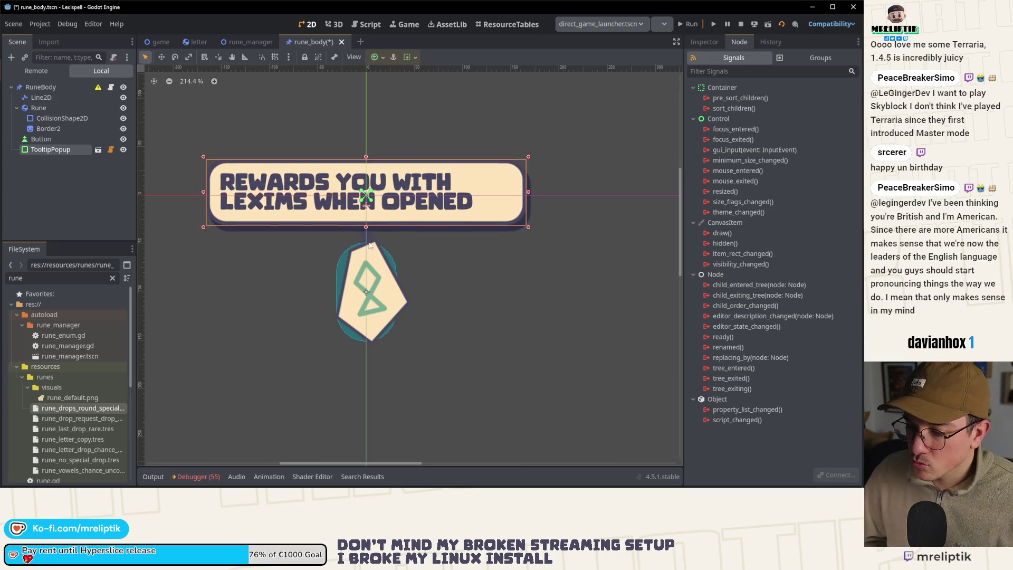
{"action": "left_click", "coordinate": [186, 475]}
{"action": "left_click", "coordinate": [200, 290]}
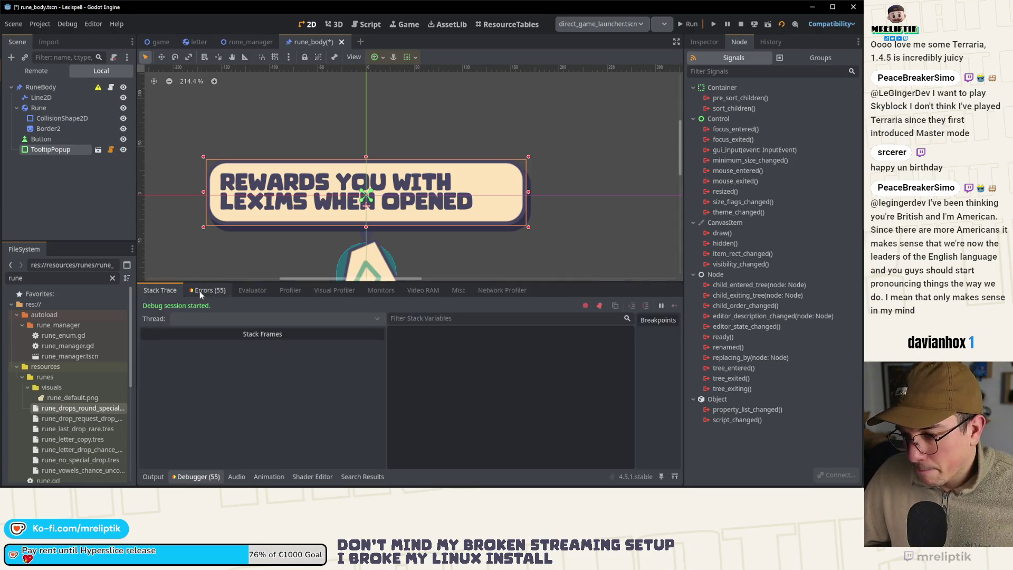
Step: Collapse the debugger panel and save the rune_body scene
{"action": "scroll", "coordinate": [213, 411], "scroll_direction": "down", "scroll_amount": 5}
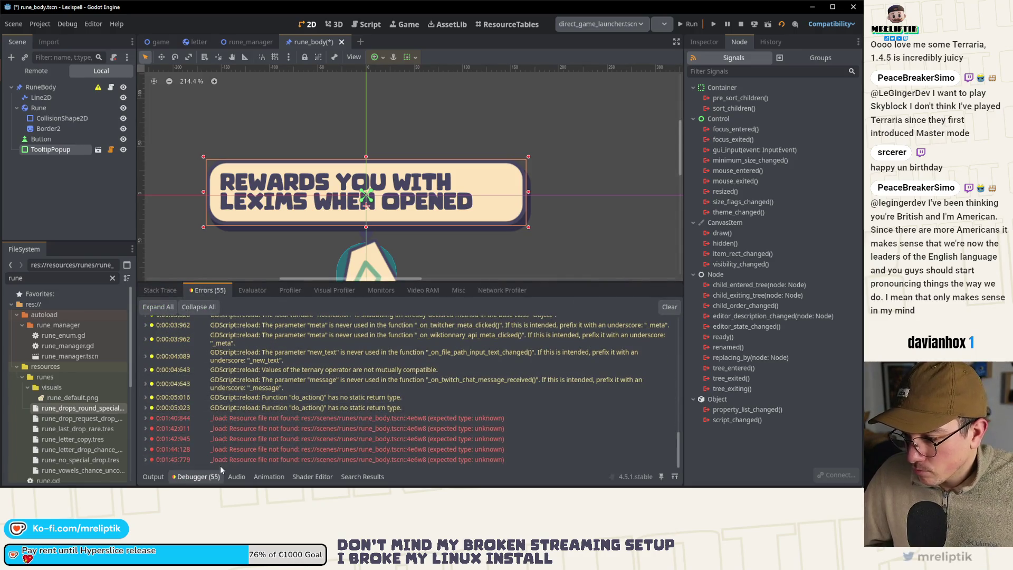
{"action": "left_click", "coordinate": [182, 476]}
{"action": "left_click", "coordinate": [68, 200]}
{"action": "key", "text": "ctrl+s"}
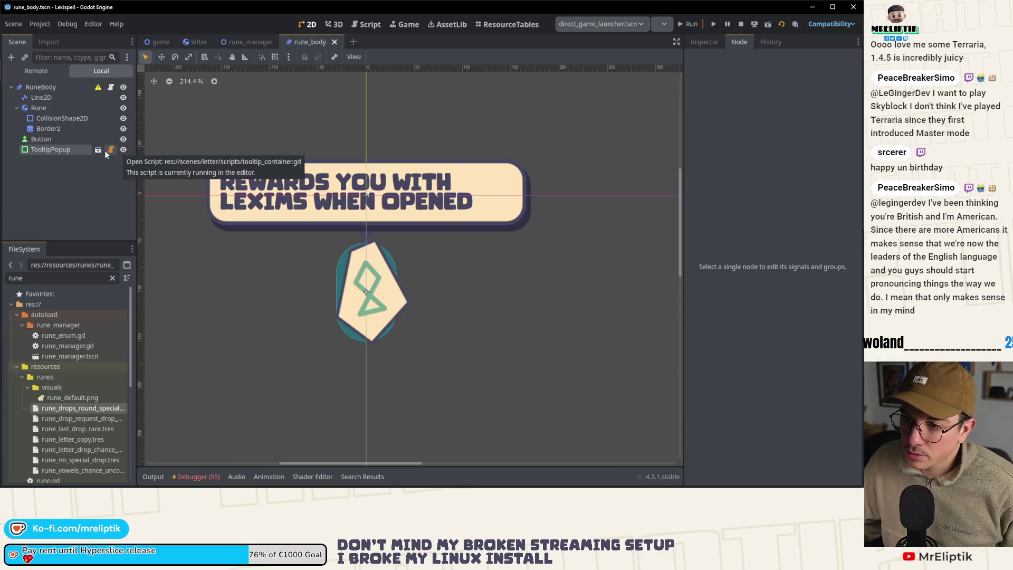
Step: Inspect the TooltipPopup's Text property in the Inspector, then deselect the node
{"action": "left_click", "coordinate": [46, 152]}
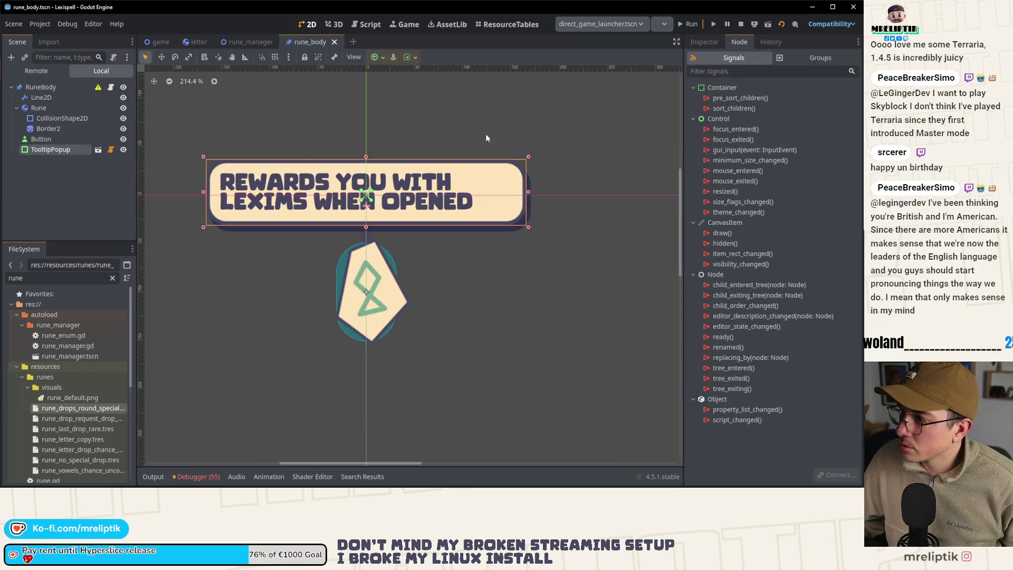
{"action": "left_click", "coordinate": [706, 42]}
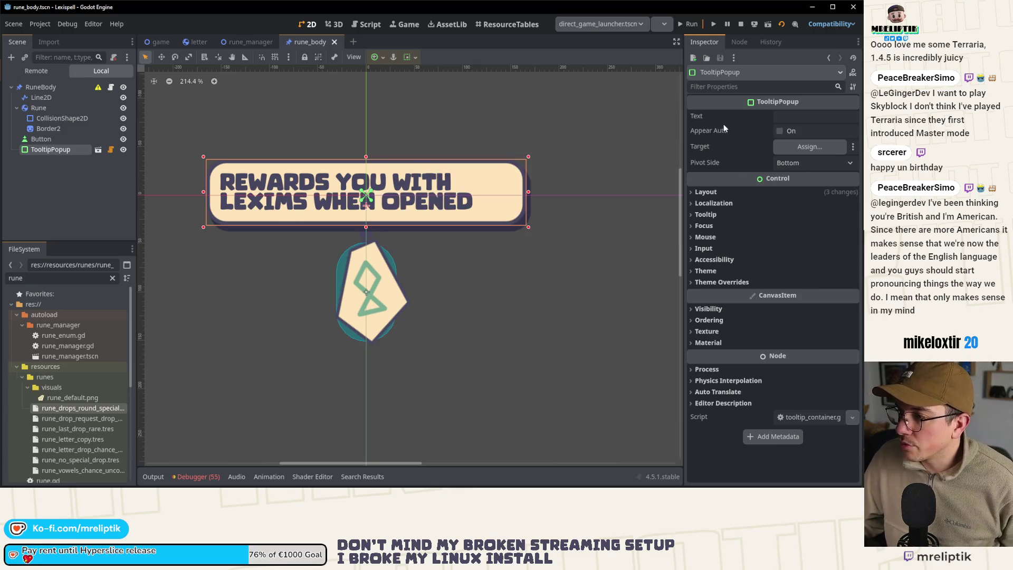
{"action": "left_click", "coordinate": [791, 118]}
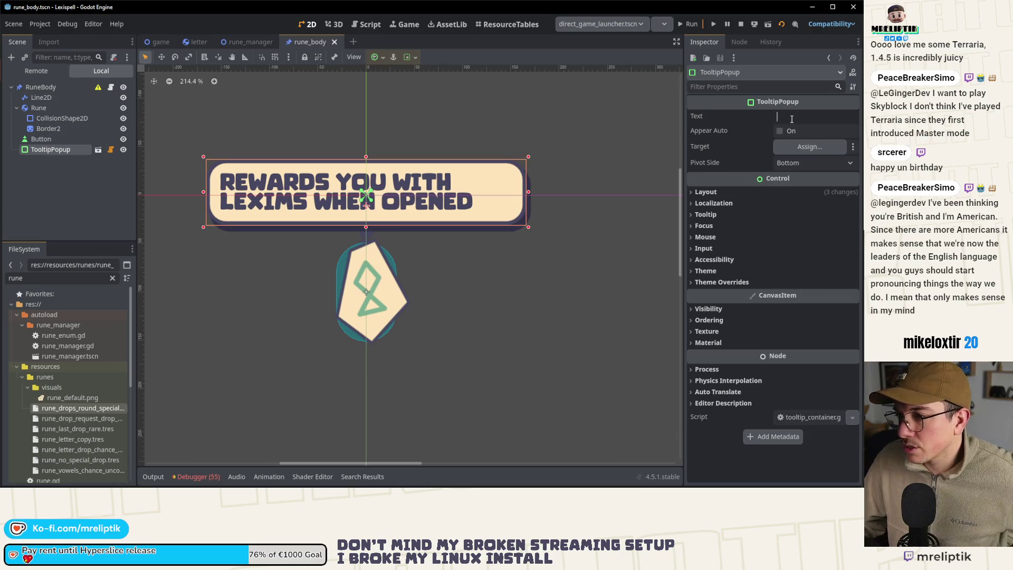
{"action": "left_click", "coordinate": [105, 179]}
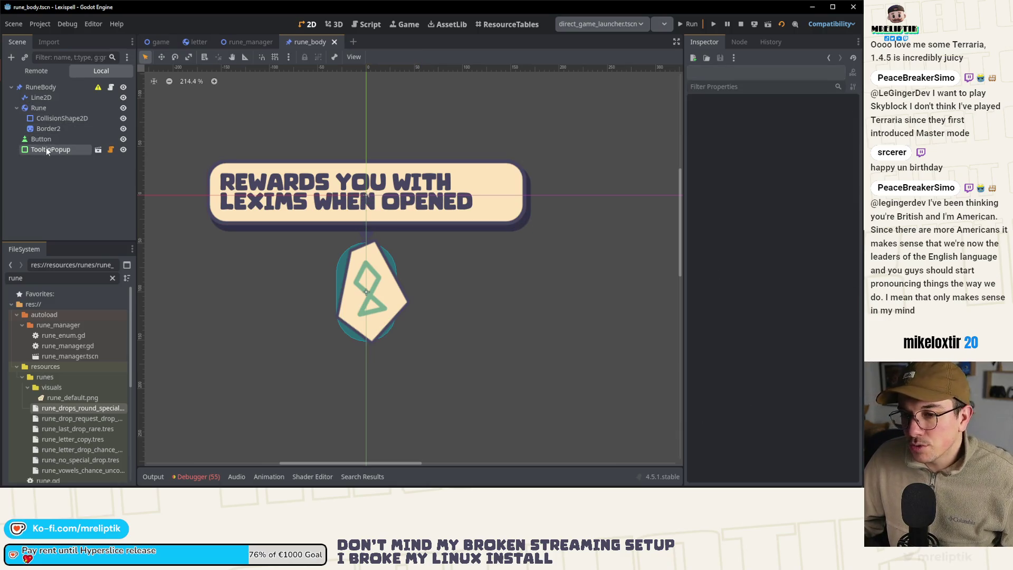
{"action": "left_click", "coordinate": [111, 87]}
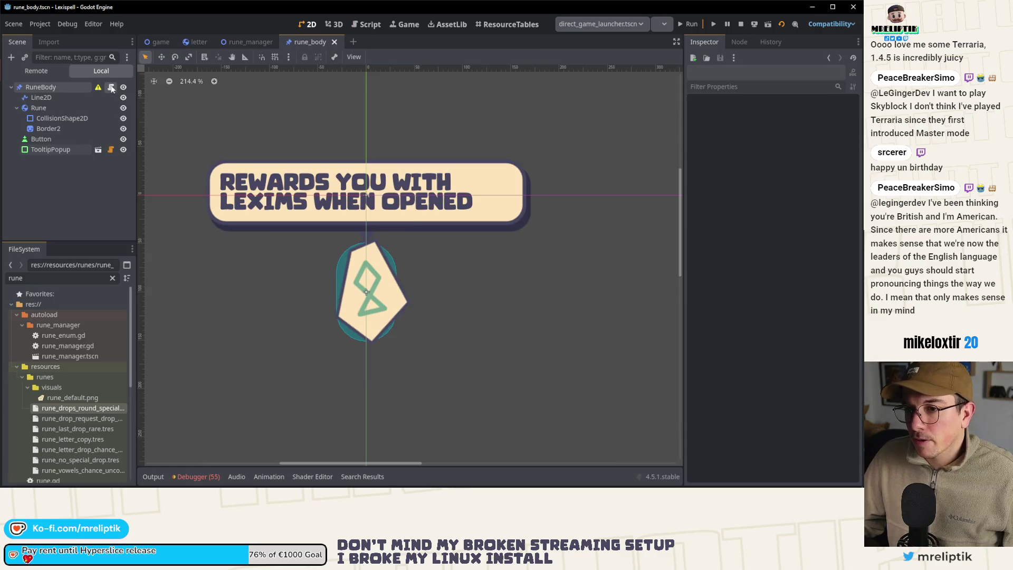
{"action": "left_click", "coordinate": [312, 130]}
{"action": "key", "text": "Return"}
{"action": "key", "text": "Return"}
{"action": "key", "text": "Up"}
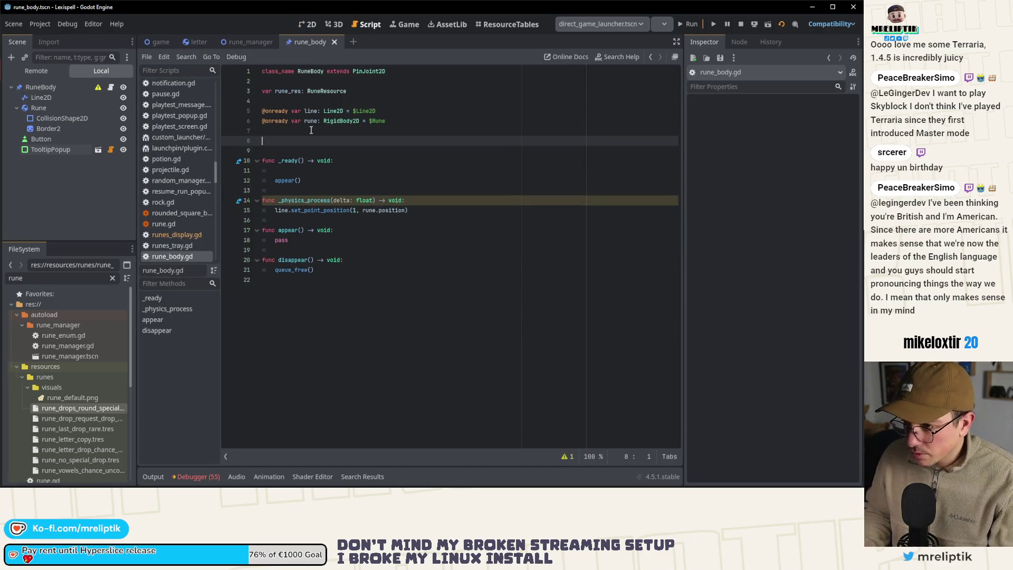
{"action": "left_click_drag", "start_coordinate": [50, 150], "coordinate": [295, 143]}
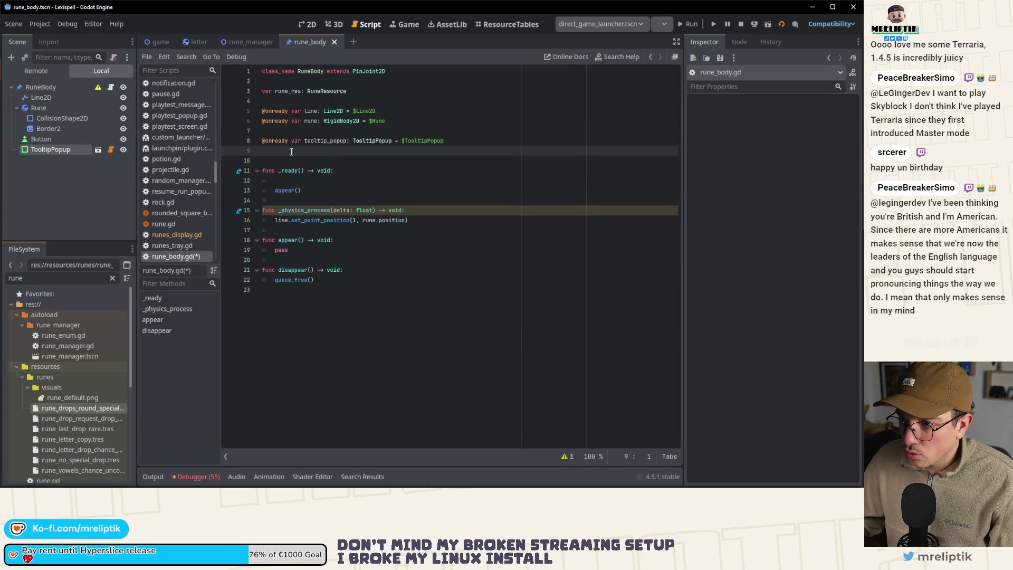
{"action": "key", "text": "ctrl+s"}
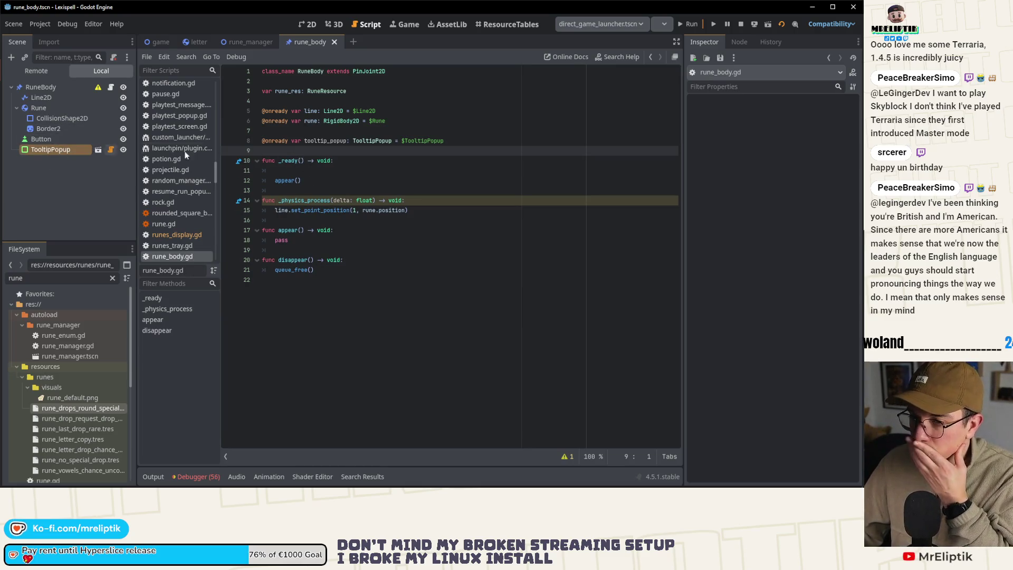
Step: Set the TooltipPopup's Target to Button and launch the game
{"action": "left_click", "coordinate": [47, 149]}
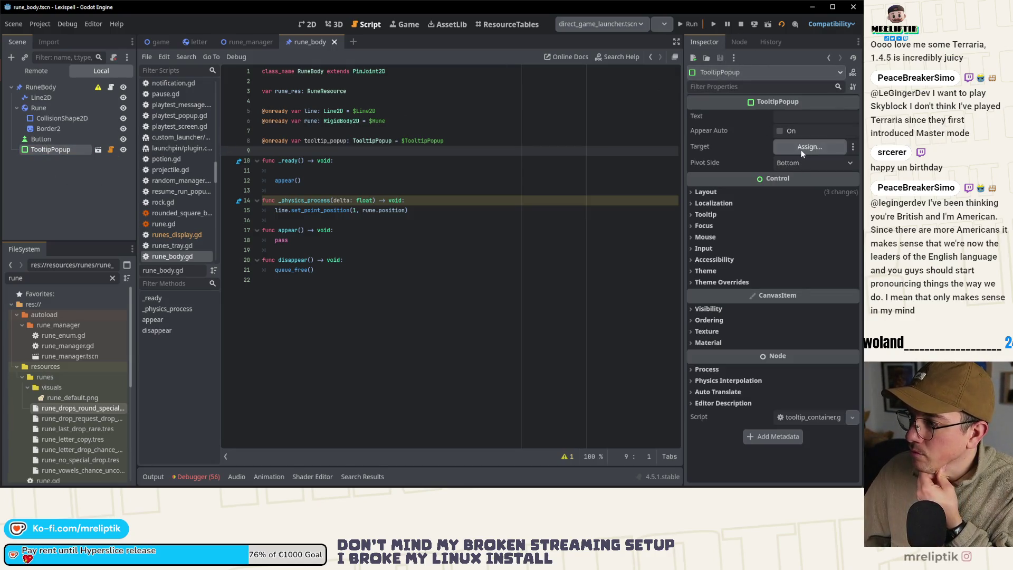
{"action": "left_click", "coordinate": [799, 147]}
{"action": "double_click", "coordinate": [251, 140]}
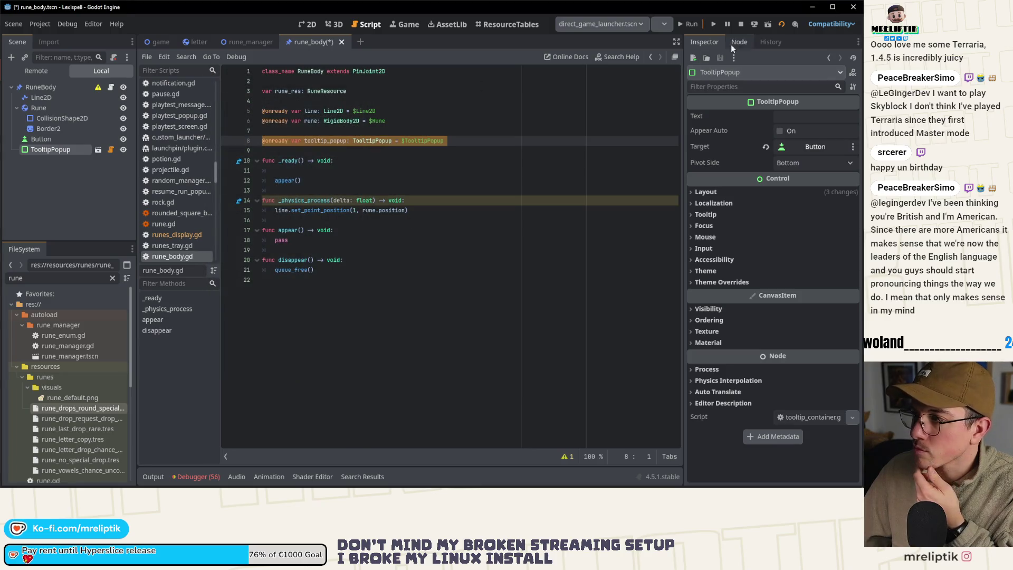
{"action": "left_click", "coordinate": [686, 24]}
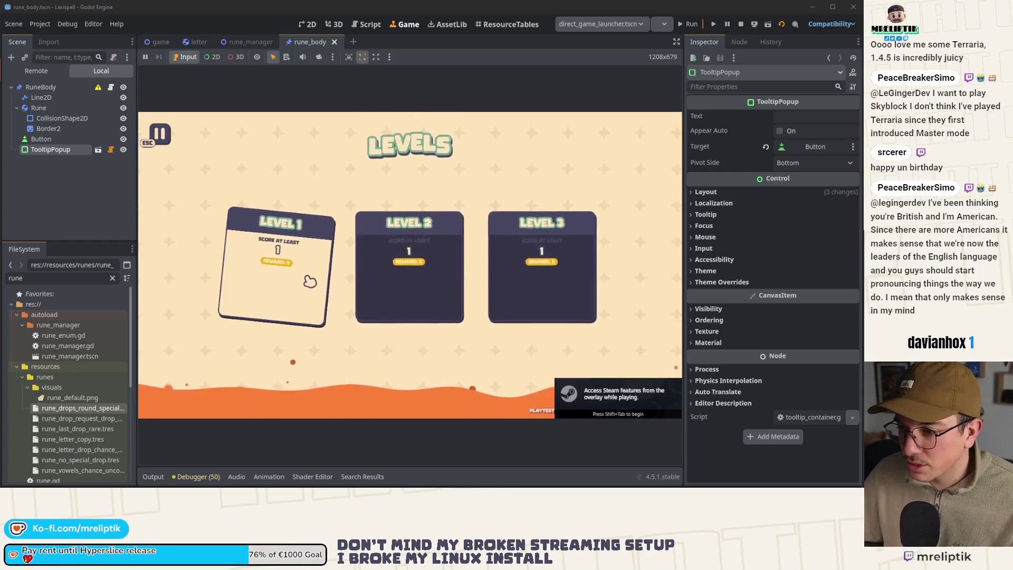
Step: Start Level 1 and add a special rune with the console's add_rune command
{"action": "left_click", "coordinate": [310, 281]}
{"action": "key", "text": "quoteleft"}
{"action": "key", "text": "Up"}
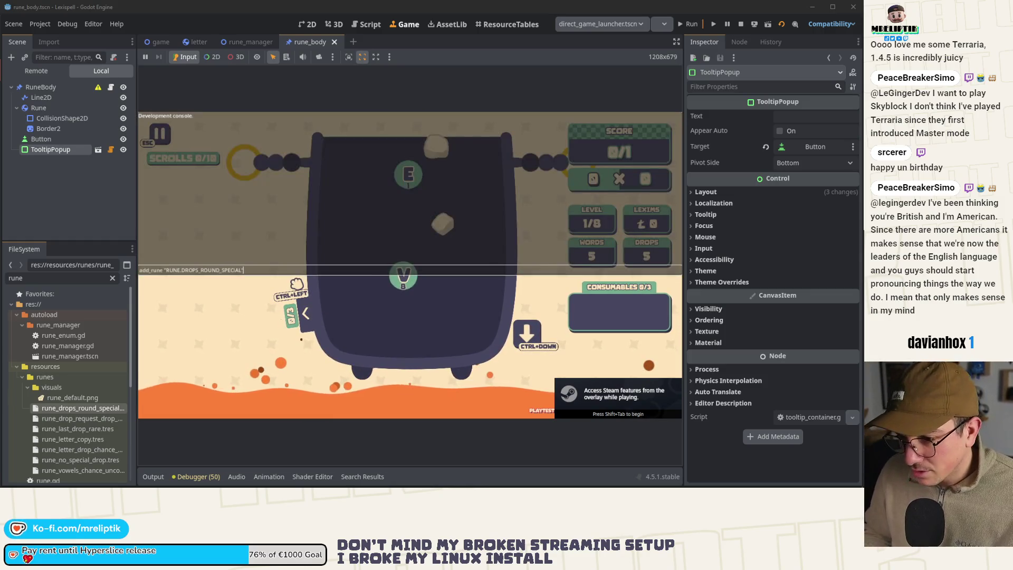
{"action": "key", "text": "Return"}
{"action": "key", "text": "quoteleft"}
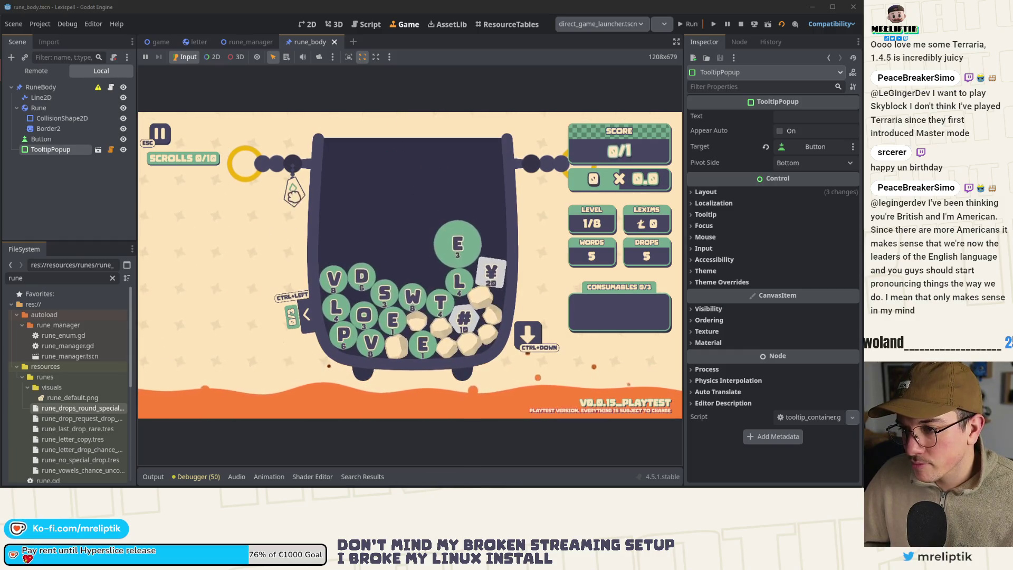
Step: Give the running Button a Pointing Hand default cursor, then open tooltip_container.gd
{"action": "left_click", "coordinate": [46, 139]}
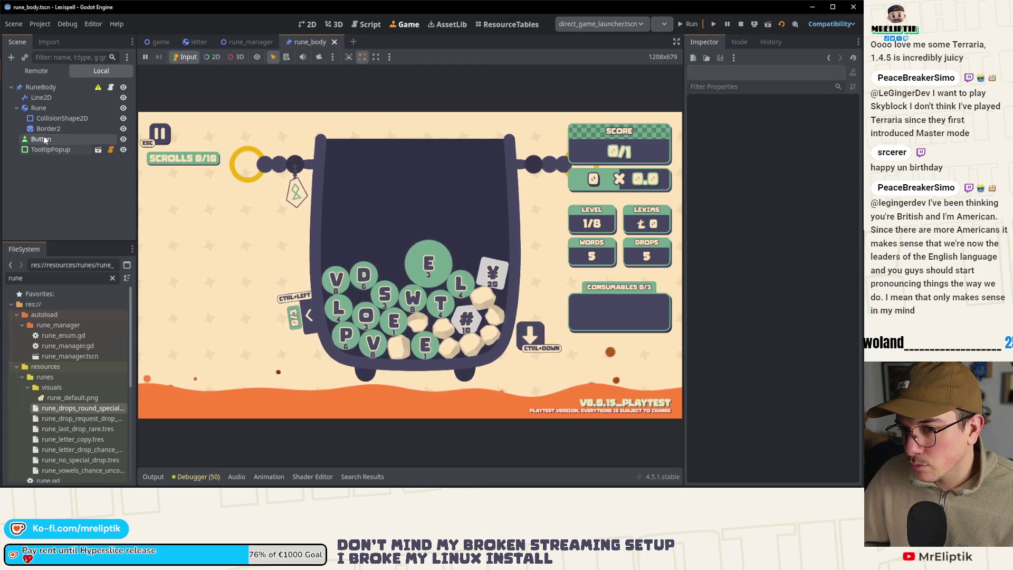
{"action": "scroll", "coordinate": [764, 306], "scroll_direction": "down", "scroll_amount": 5}
{"action": "left_click", "coordinate": [709, 297]}
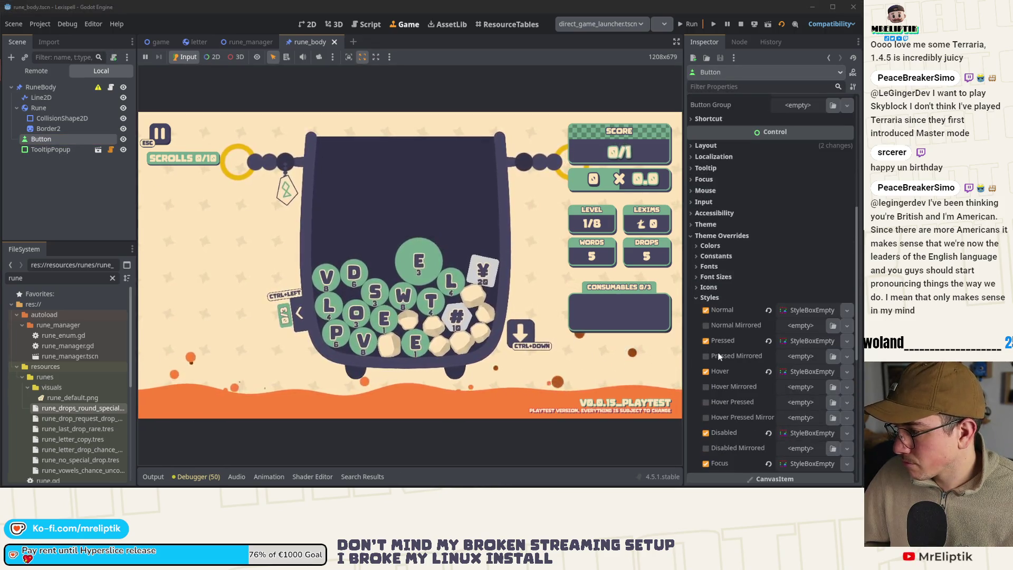
{"action": "left_click", "coordinate": [709, 297]}
{"action": "left_click", "coordinate": [707, 191]}
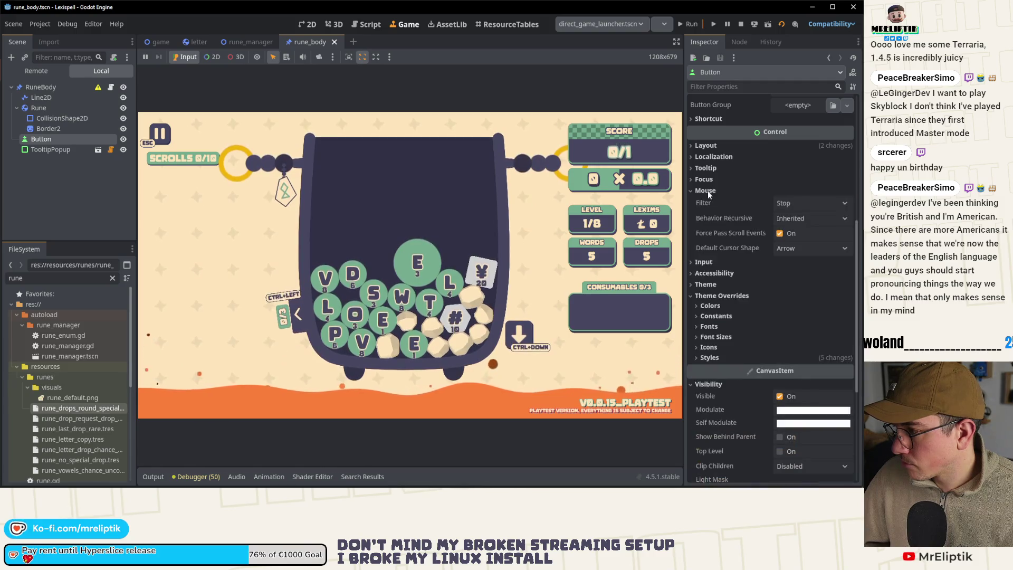
{"action": "left_click", "coordinate": [794, 248]}
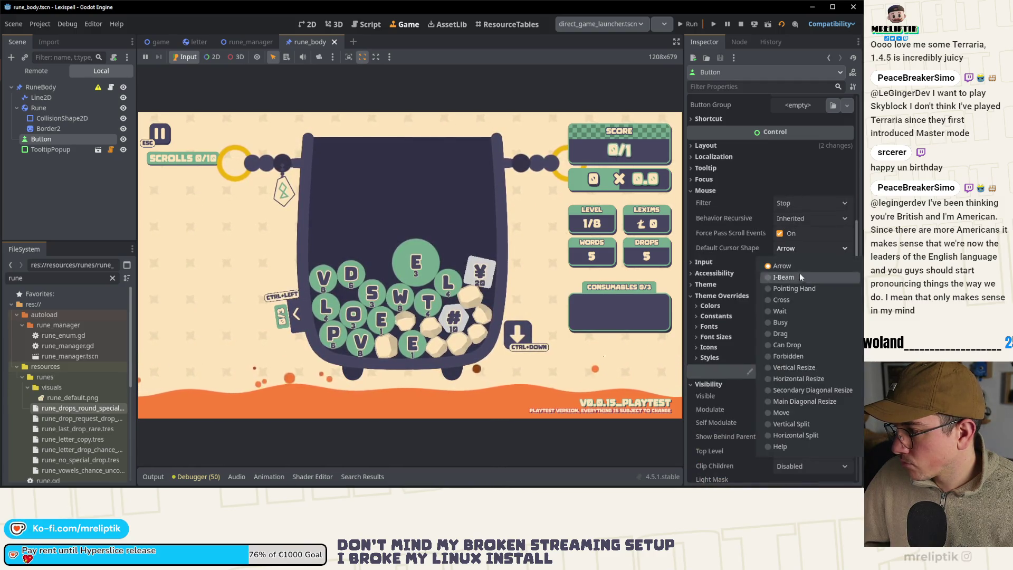
{"action": "left_click", "coordinate": [793, 289]}
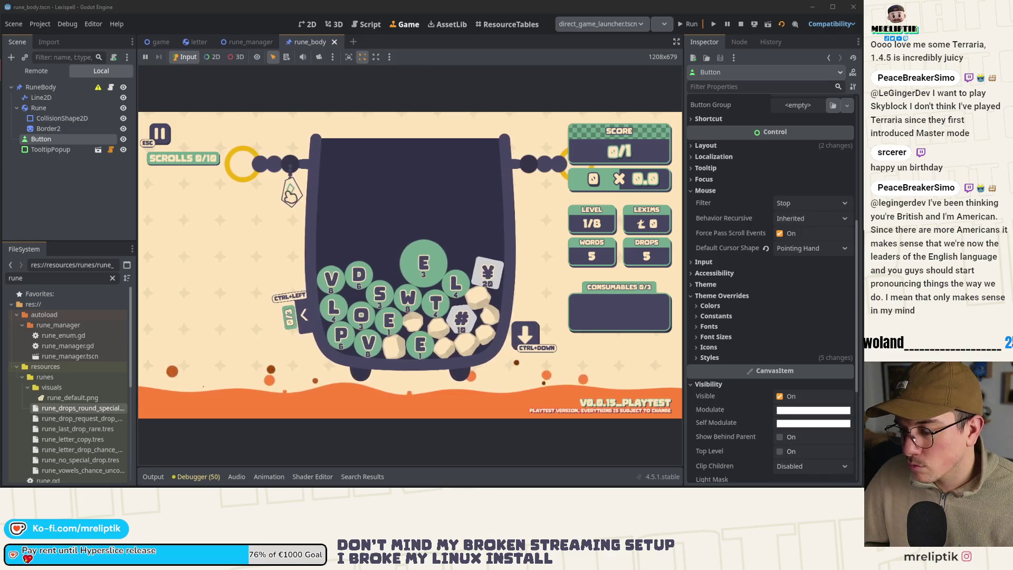
{"action": "left_click", "coordinate": [47, 151]}
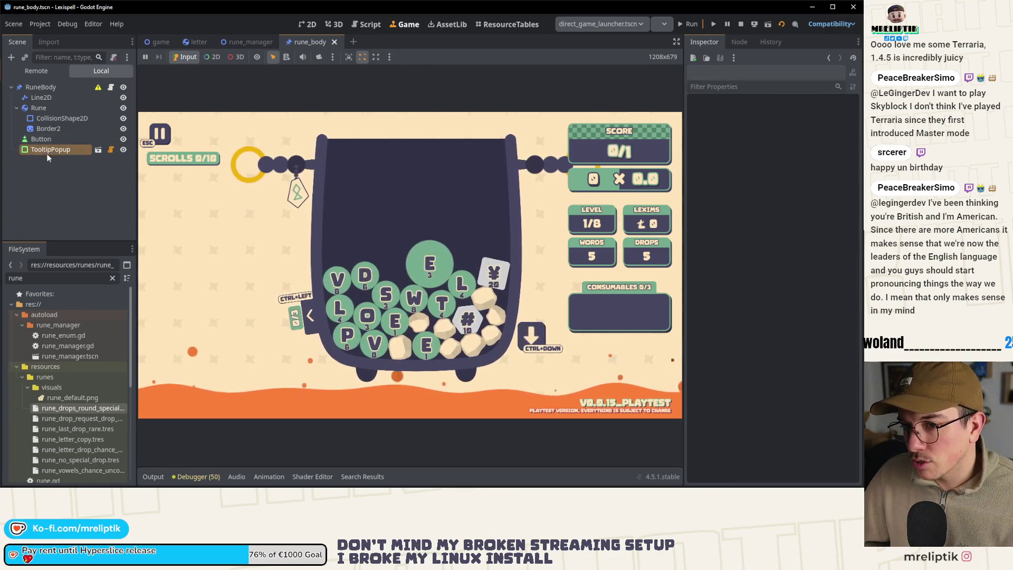
{"action": "left_click", "coordinate": [111, 150]}
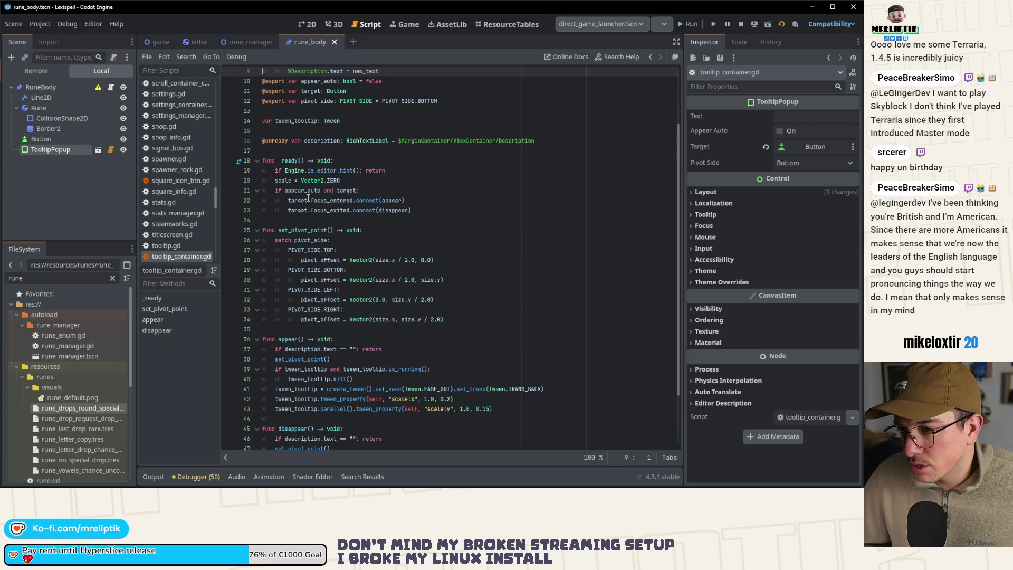
{"action": "double_click", "coordinate": [328, 210]}
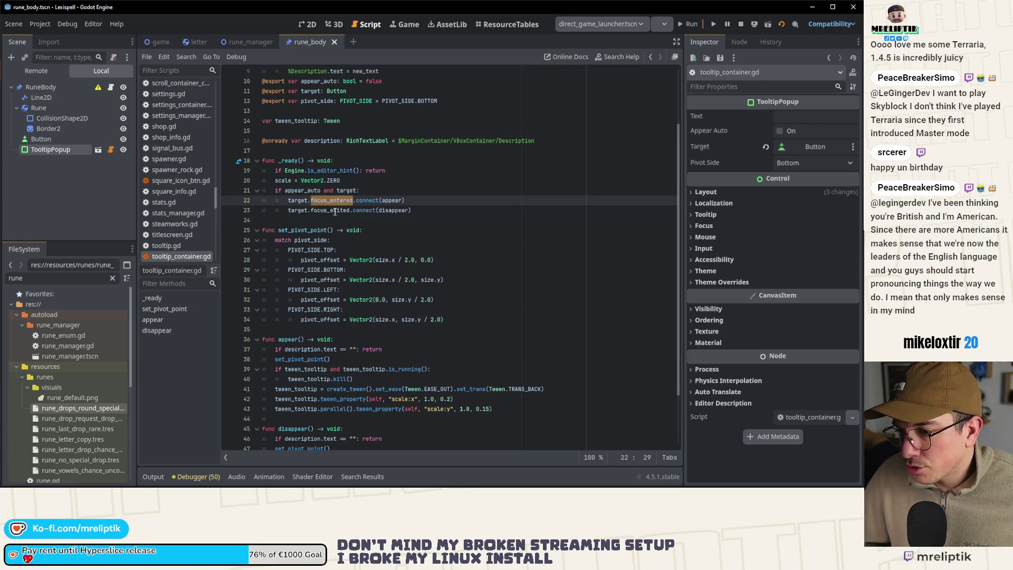
{"action": "left_click", "coordinate": [49, 137]}
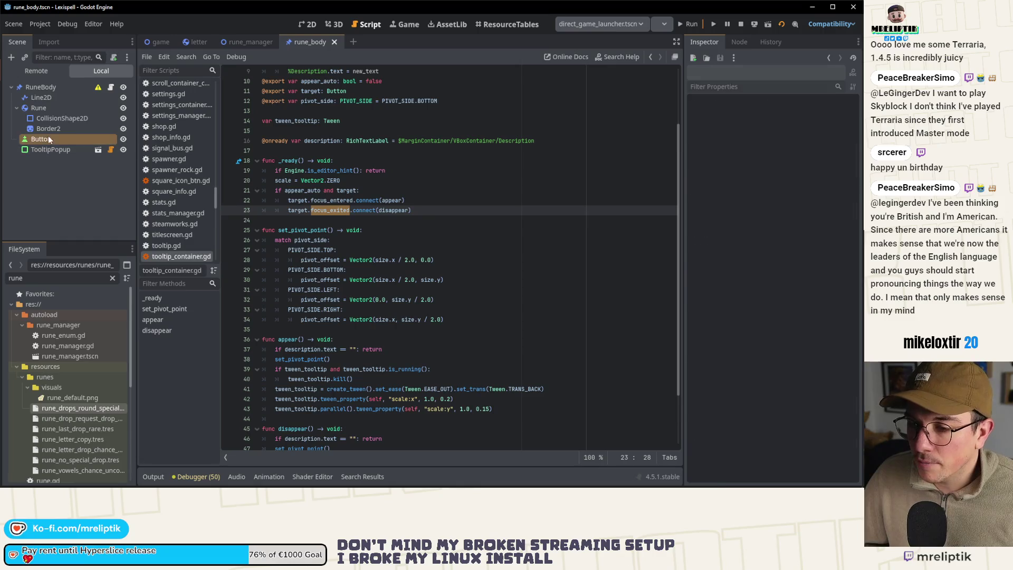
{"action": "left_click", "coordinate": [111, 91]}
{"action": "left_click", "coordinate": [319, 189]}
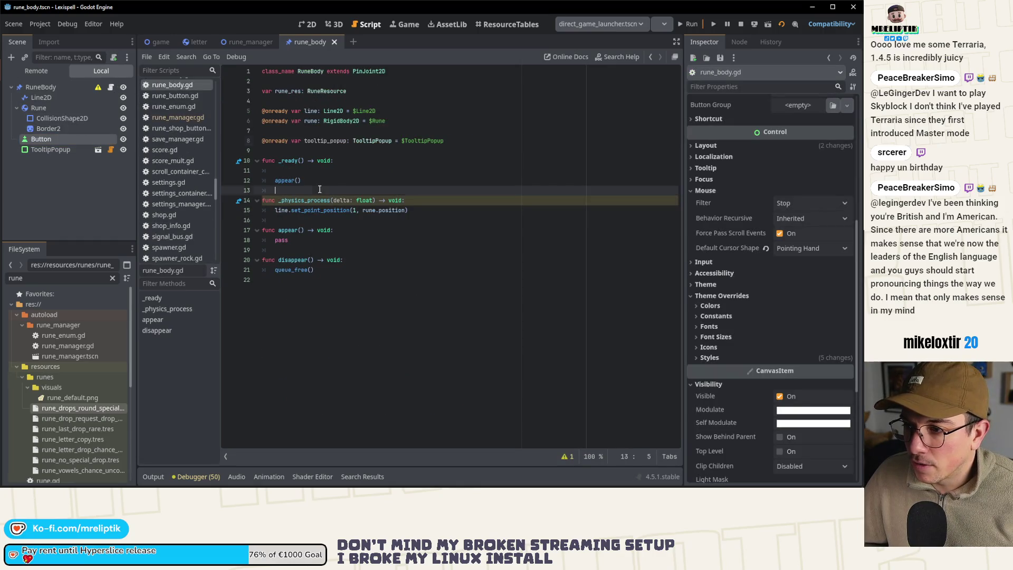
{"action": "left_click", "coordinate": [293, 170]}
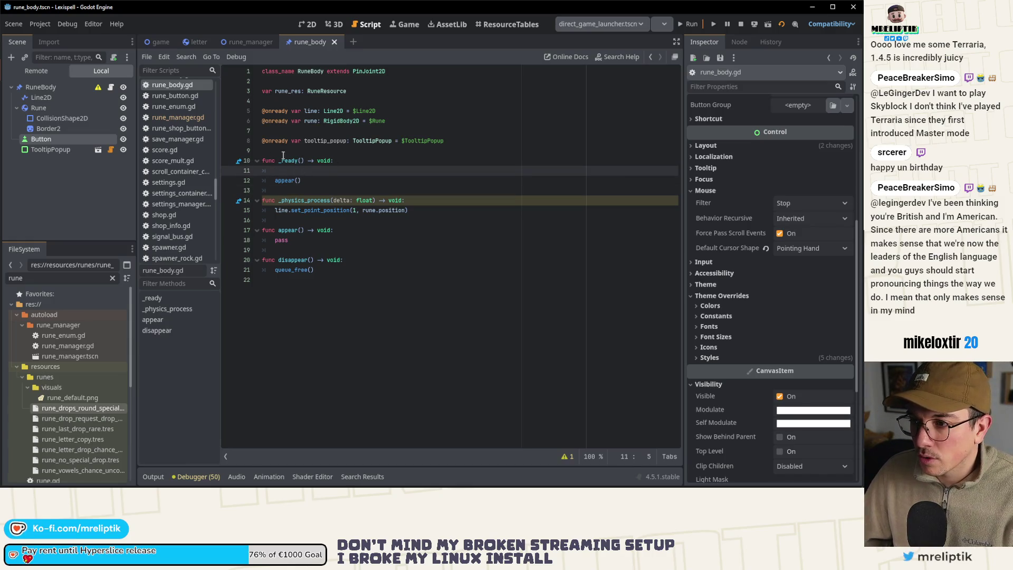
{"action": "left_click", "coordinate": [301, 149]}
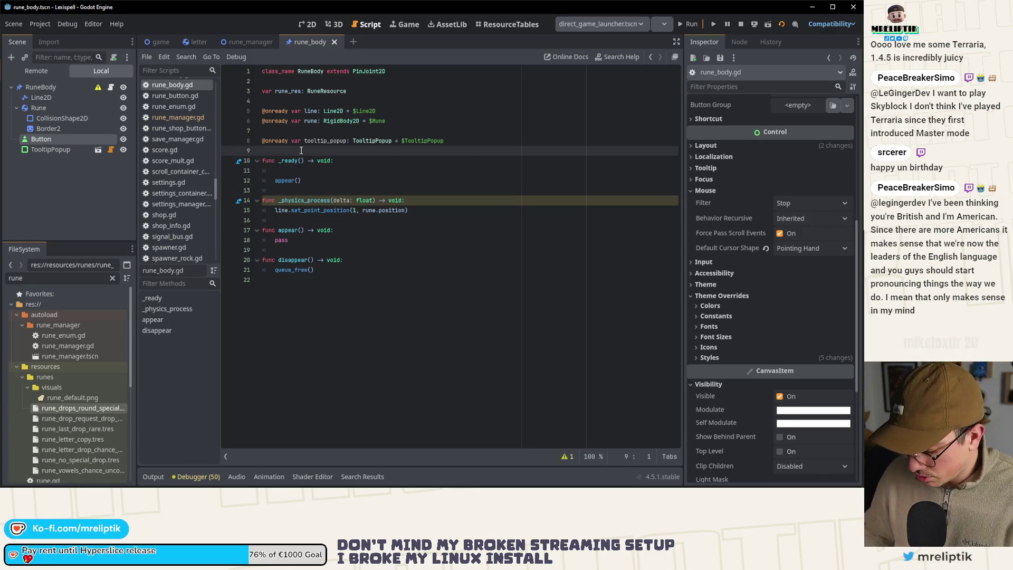
{"action": "key", "text": "Return"}
{"action": "left_click_drag", "start_coordinate": [64, 135], "coordinate": [314, 153]}
{"action": "key", "text": "ctrl+s"}
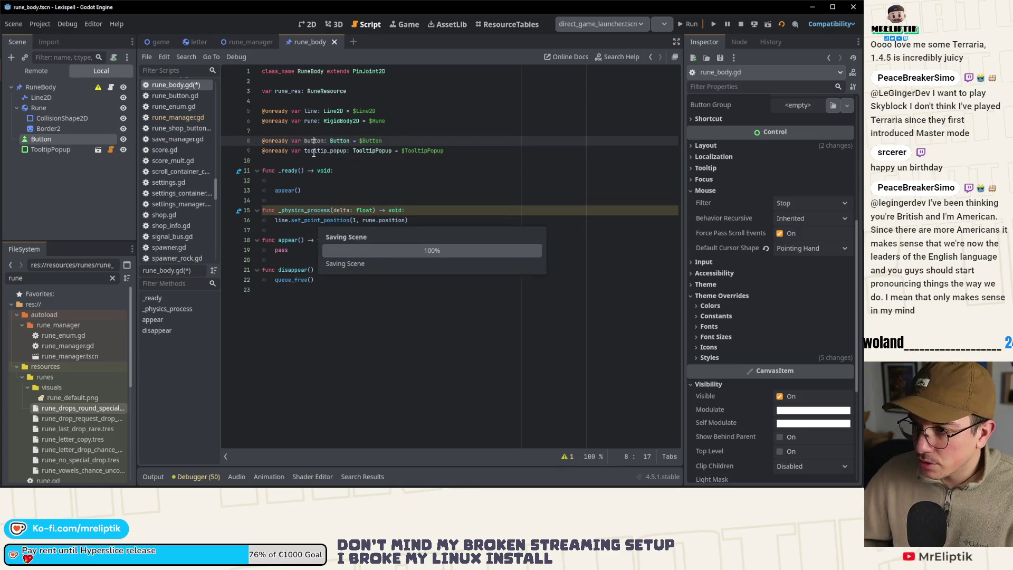
Step: Begin a button.mouse_entered statement on a new line inside _ready
{"action": "left_click", "coordinate": [315, 179]}
{"action": "key", "text": "Return"}
{"action": "key", "text": "Return"}
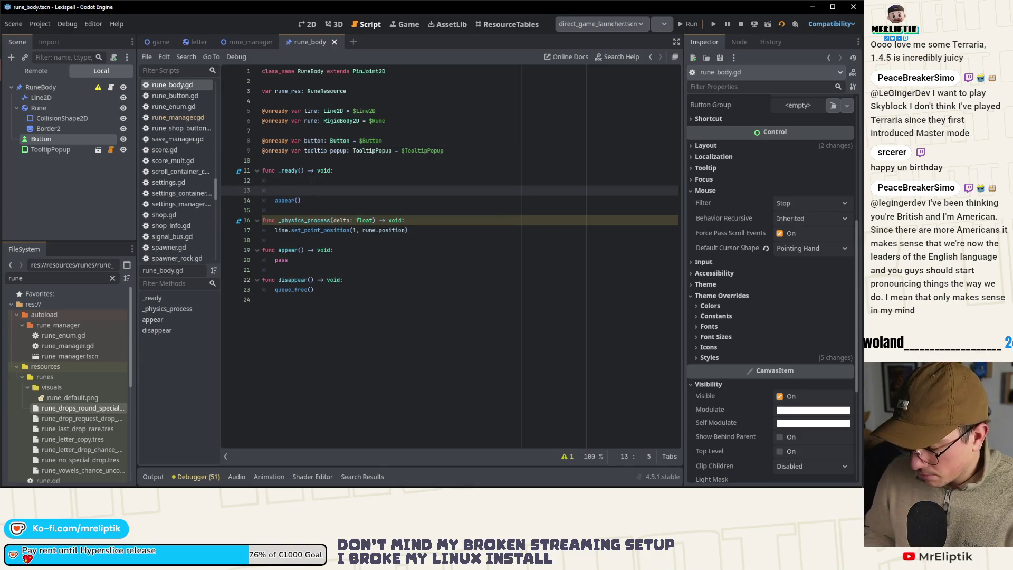
{"action": "key", "text": "Up"}
{"action": "type", "text": "button.mouse"}
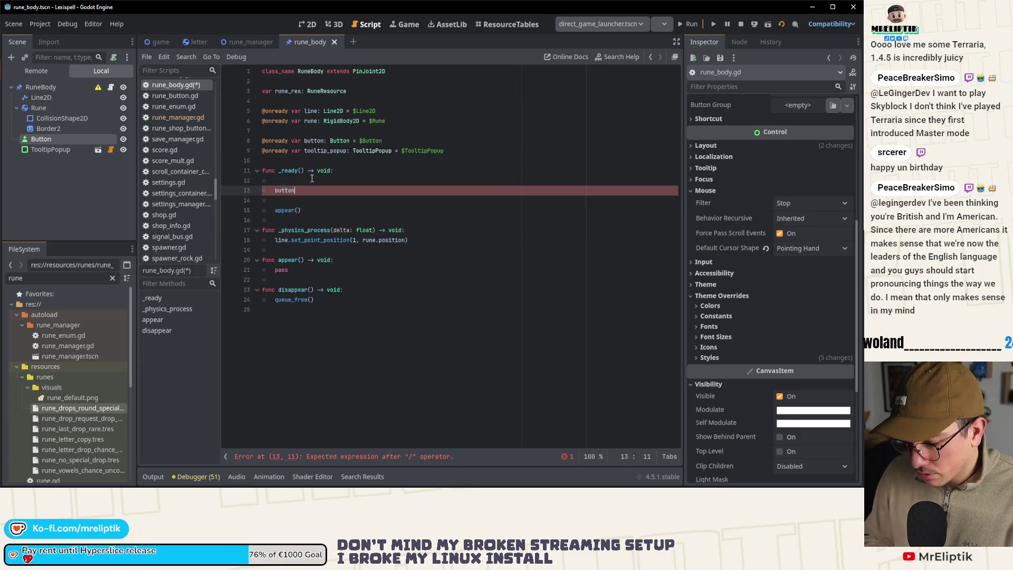
{"action": "key", "text": "Down"}
{"action": "key", "text": "Down"}
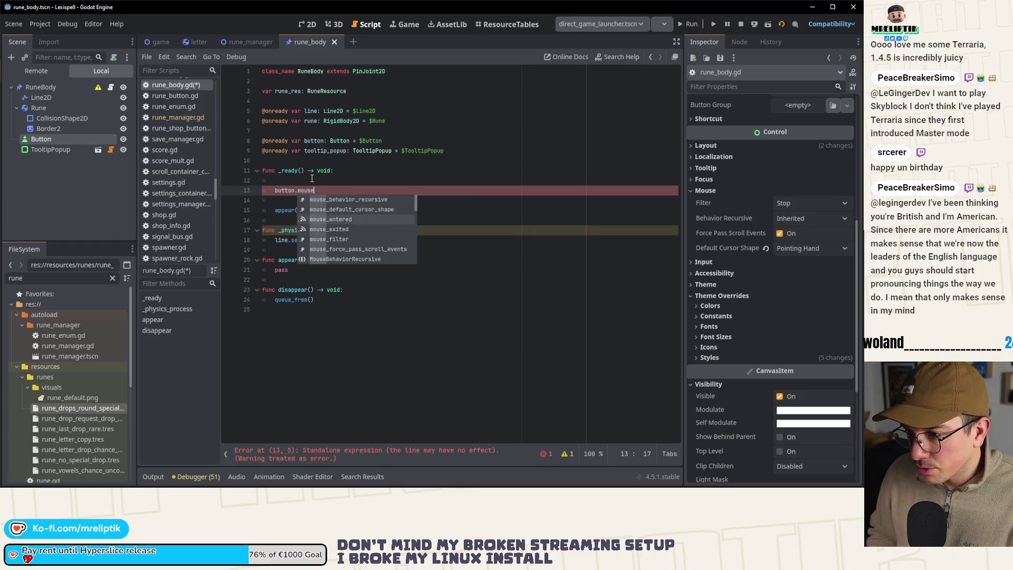
{"action": "key", "text": "Return"}
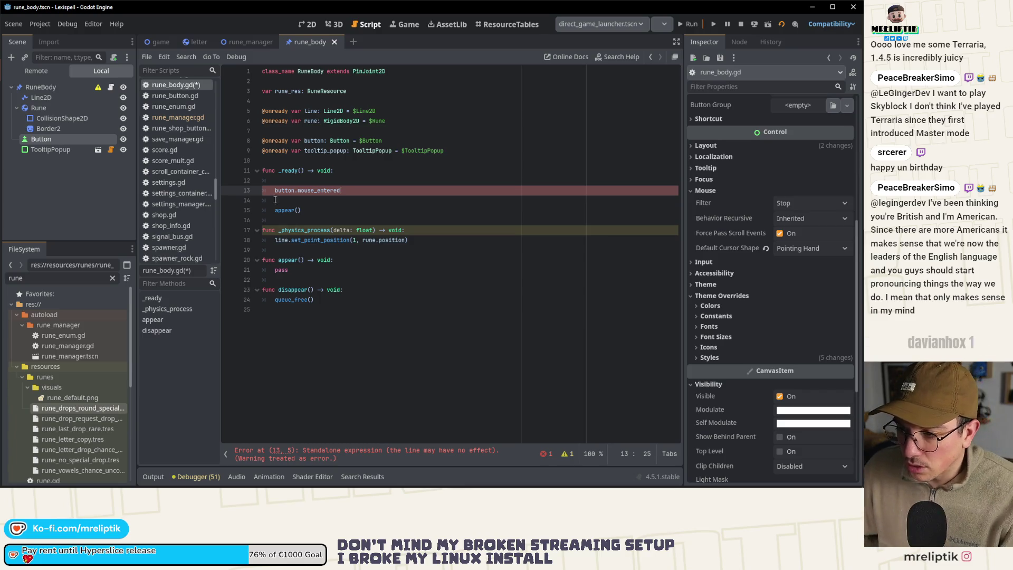
Step: Add empty hover() -> void and unhover() -> void functions with pass bodies
{"action": "left_click", "coordinate": [272, 252]}
{"action": "key", "text": "Down"}
{"action": "key", "text": "Down"}
{"action": "key", "text": "Down"}
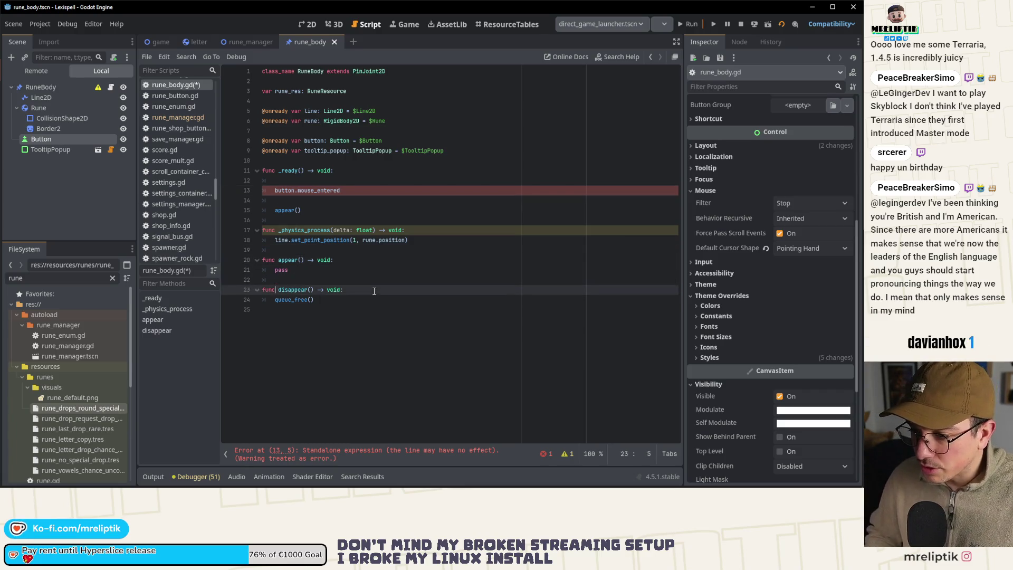
{"action": "key", "text": "Return"}
{"action": "type", "text": "func "}
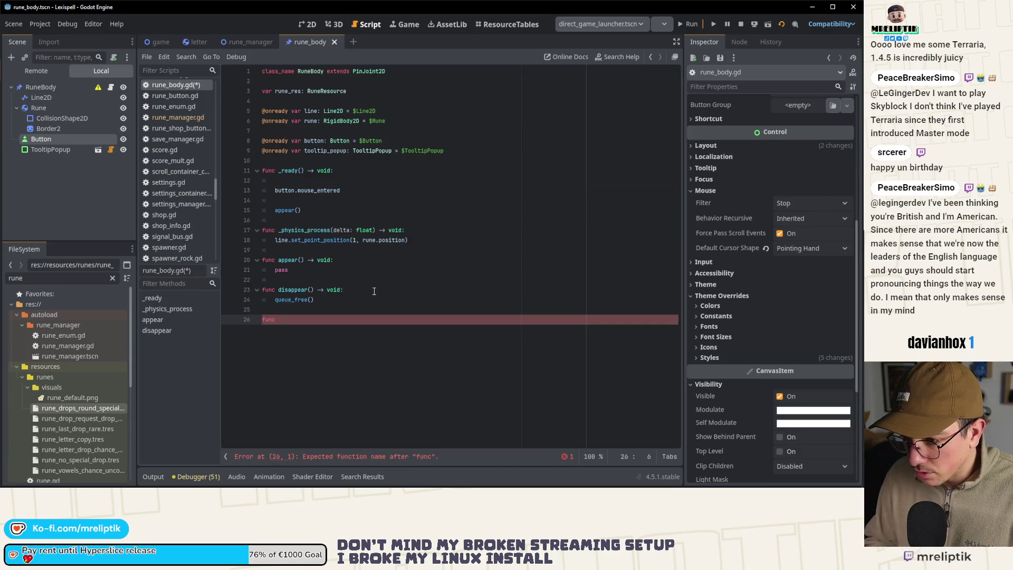
{"action": "type", "text": "hover()"}
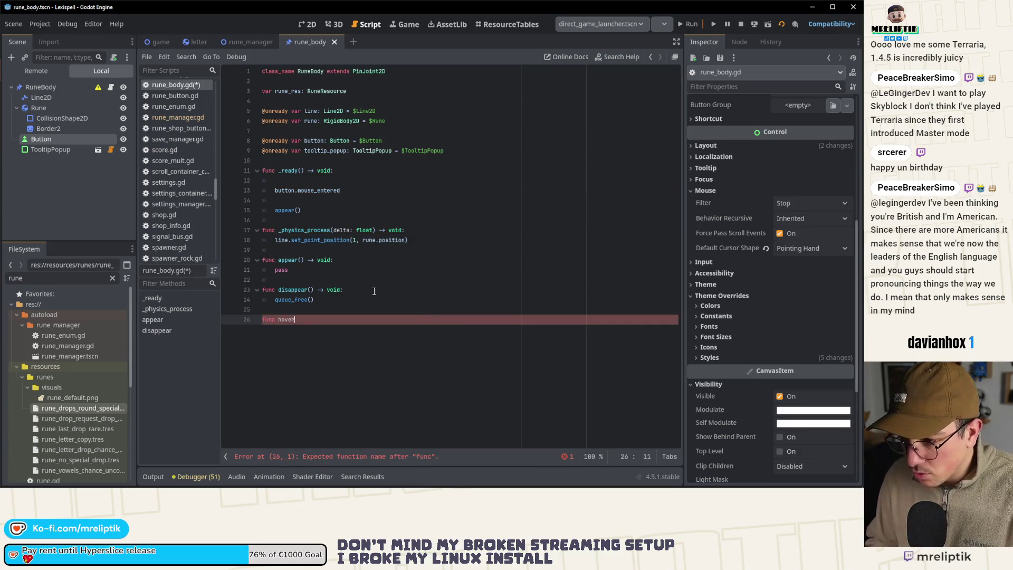
{"action": "type", "text": " -> void:"}
{"action": "key", "text": "Return"}
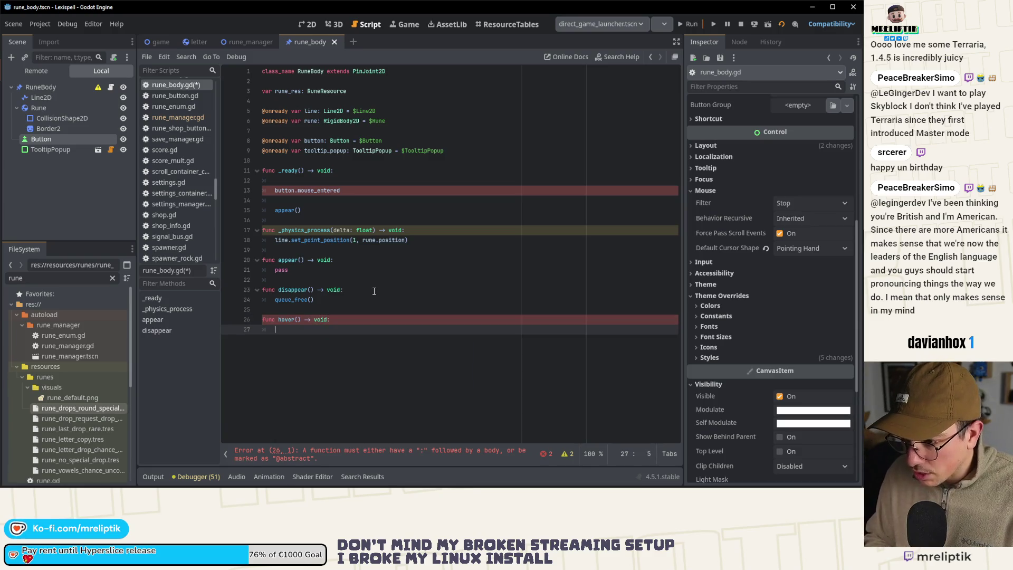
{"action": "type", "text": "pass"}
{"action": "key", "text": "Return"}
{"action": "key", "text": "Return"}
{"action": "key", "text": "BackSpace"}
{"action": "type", "text": "func "}
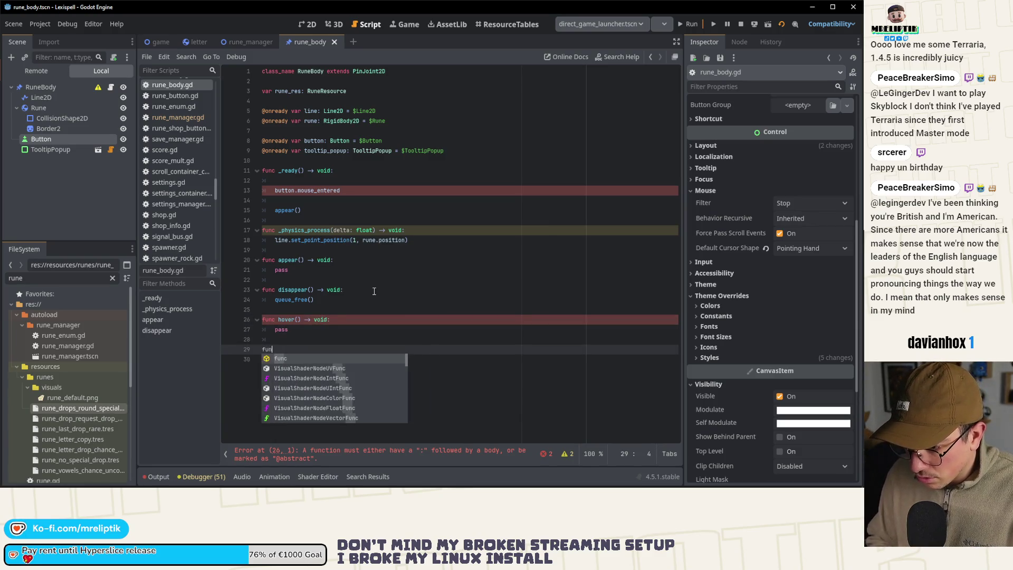
{"action": "type", "text": "unhover() -> v"}
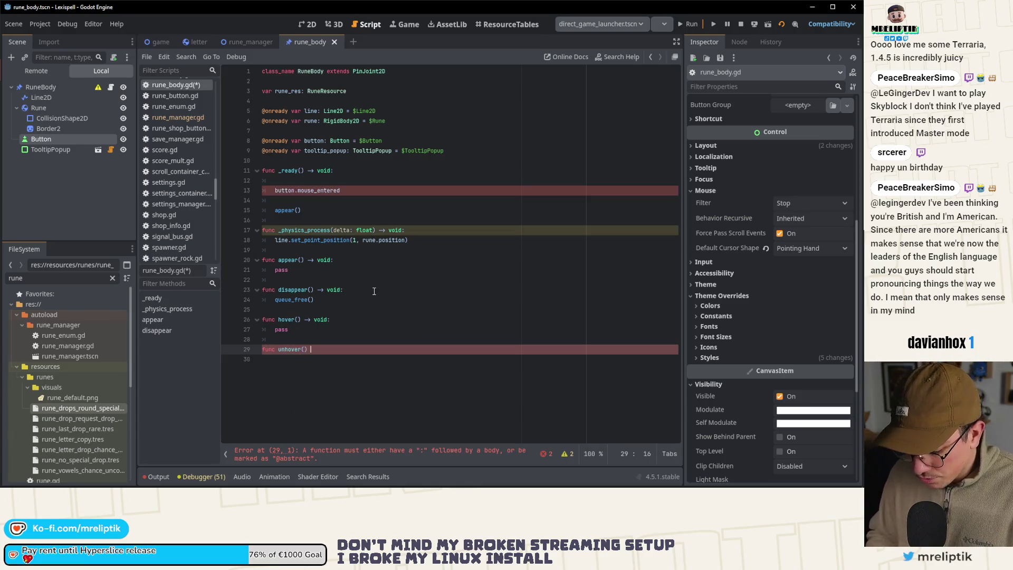
{"action": "type", "text": "oid:"}
{"action": "key", "text": "Return"}
{"action": "type", "text": "pass"}
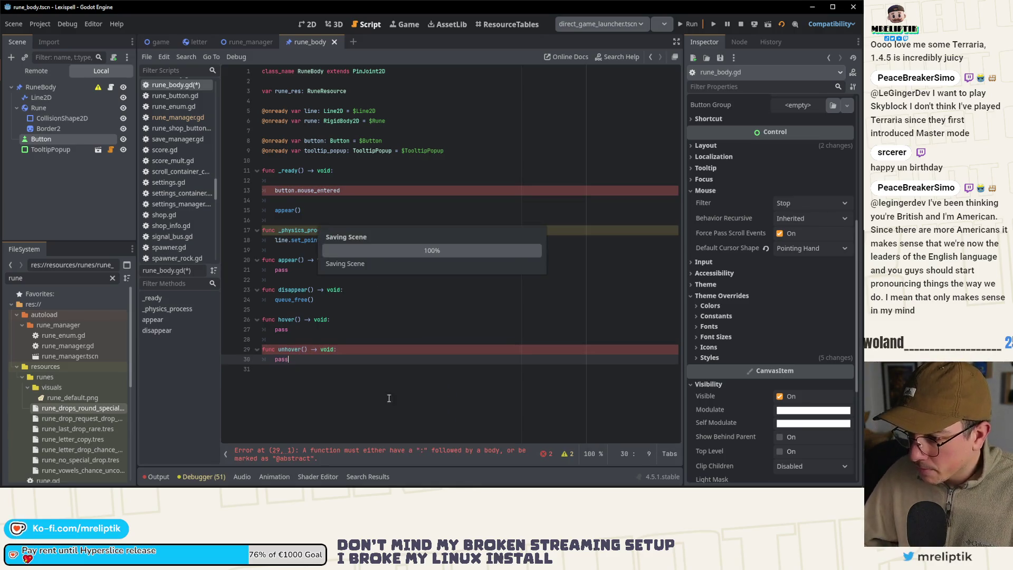
Step: Connect mouse_entered to button.grab_focus and mouse_exited to button.release_focus, then save
{"action": "left_click", "coordinate": [351, 192]}
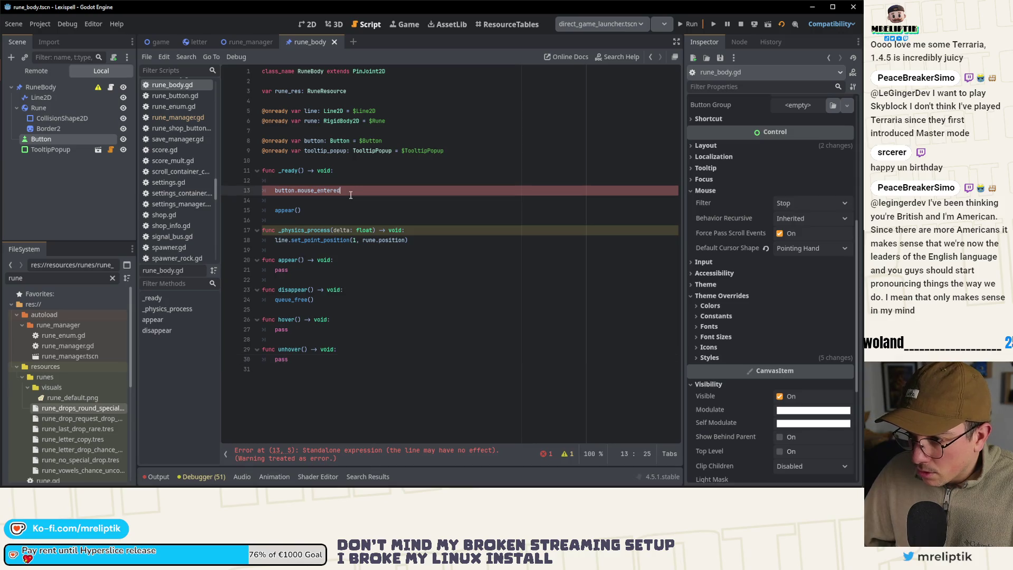
{"action": "type", "text": "."}
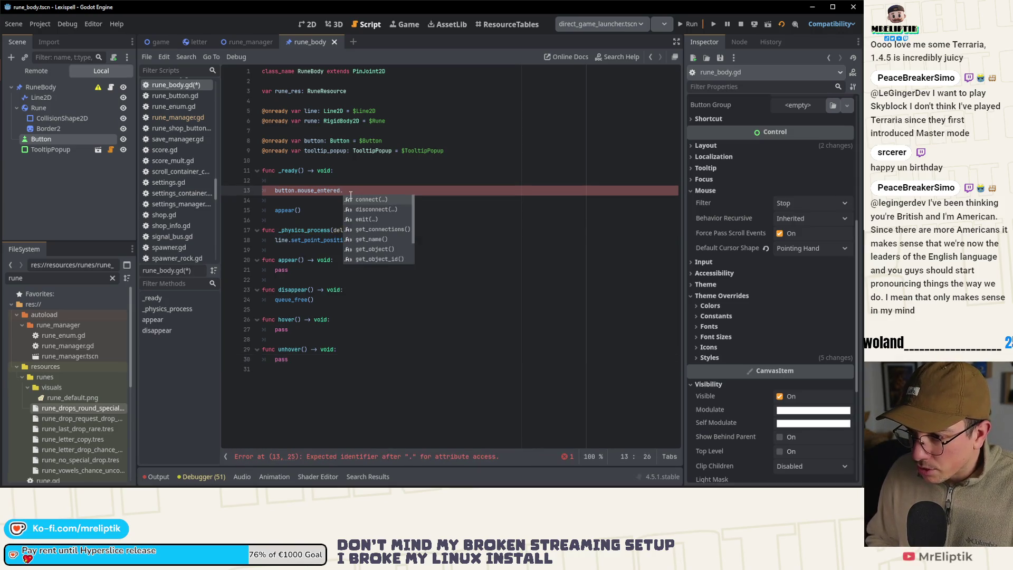
{"action": "type", "text": "con"}
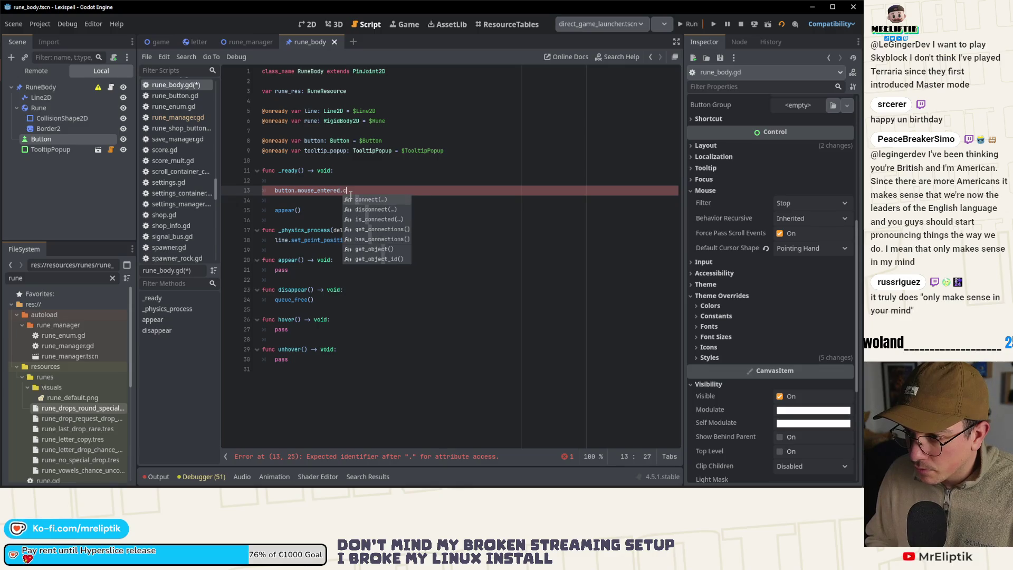
{"action": "key", "text": "Return"}
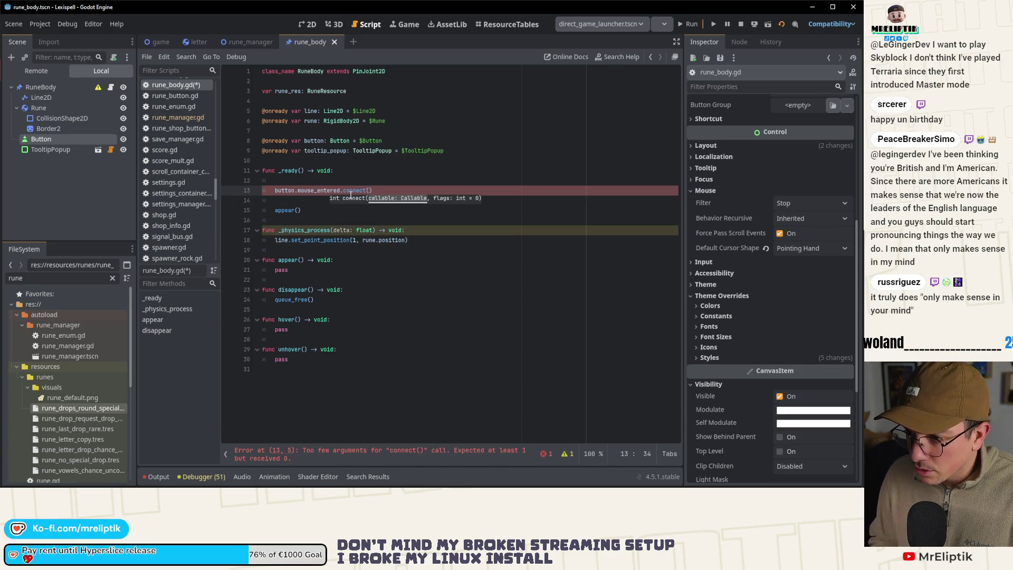
{"action": "type", "text": "grab"}
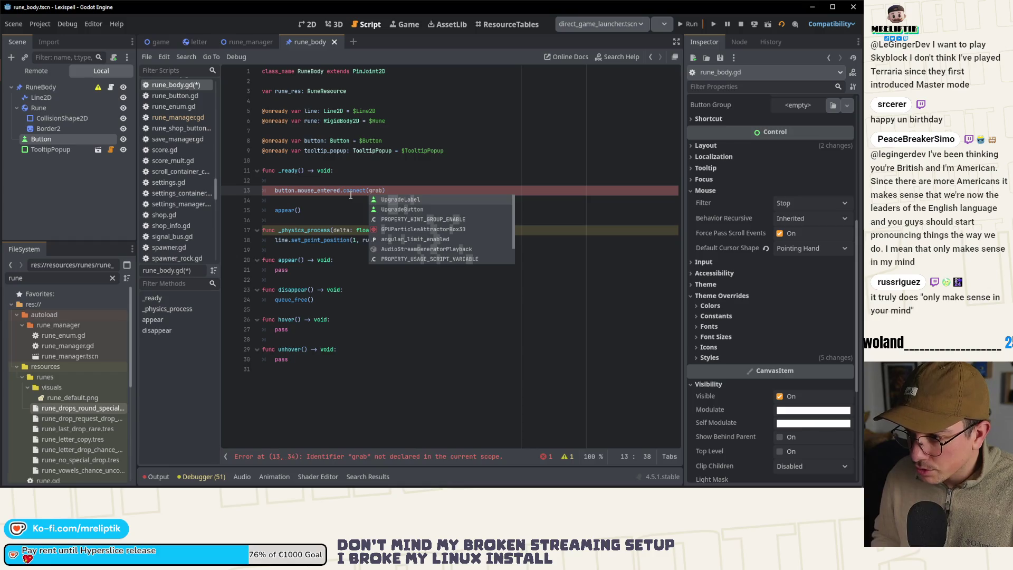
{"action": "type", "text": "_focus"}
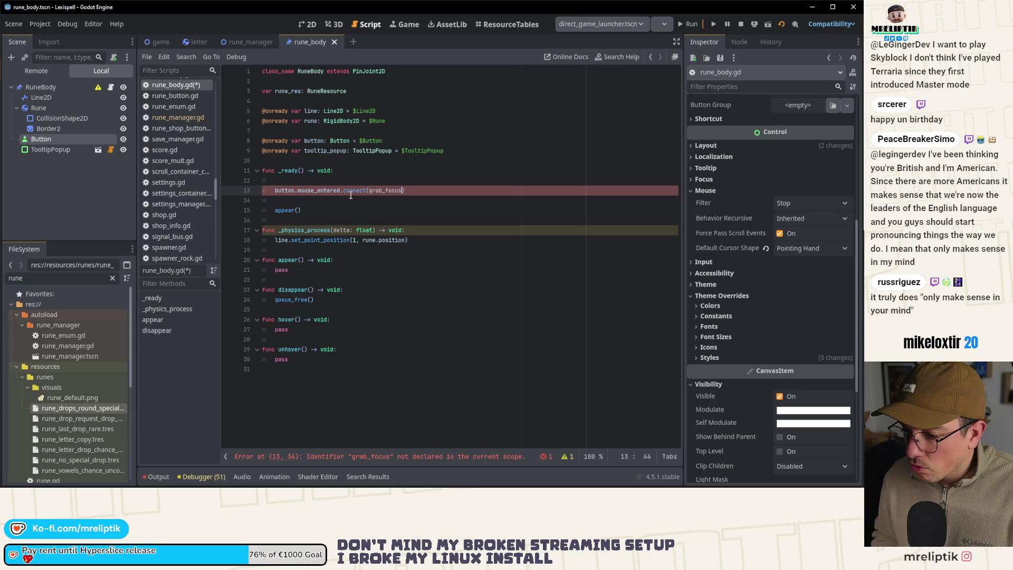
{"action": "type", "text": "button."}
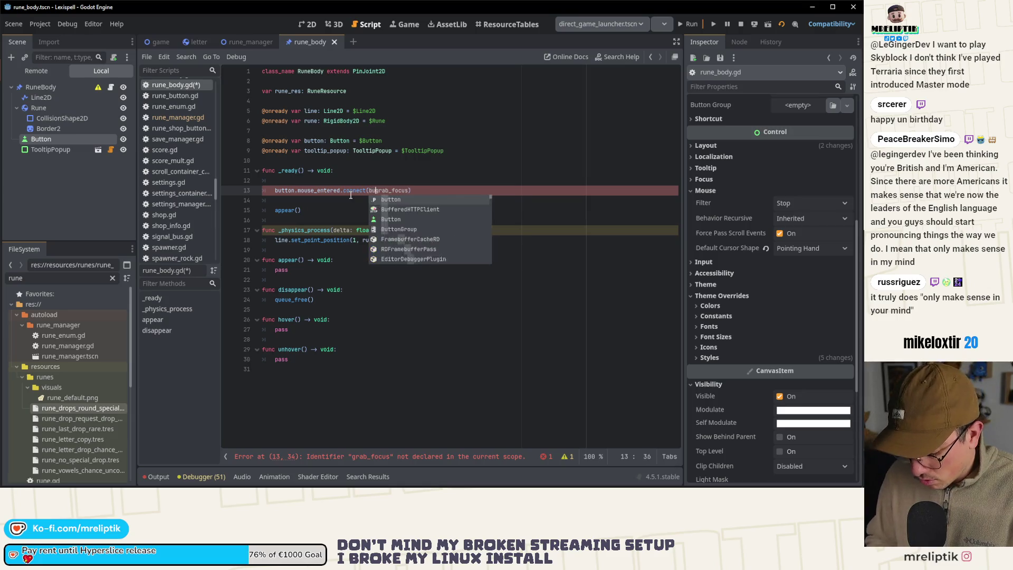
{"action": "key", "text": "ctrl+shift+d"}
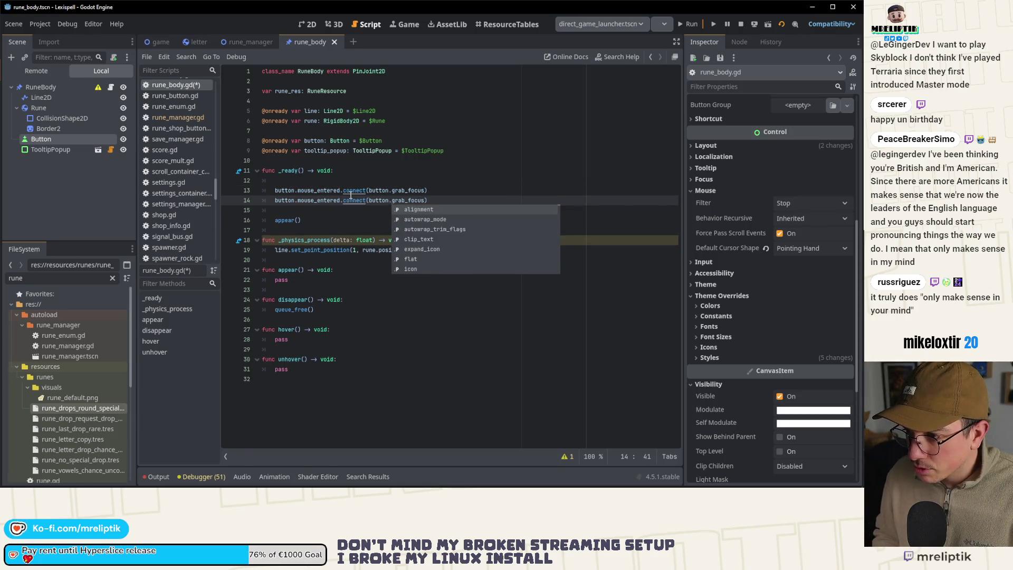
{"action": "type", "text": "rel"}
{"action": "key", "text": "Tab"}
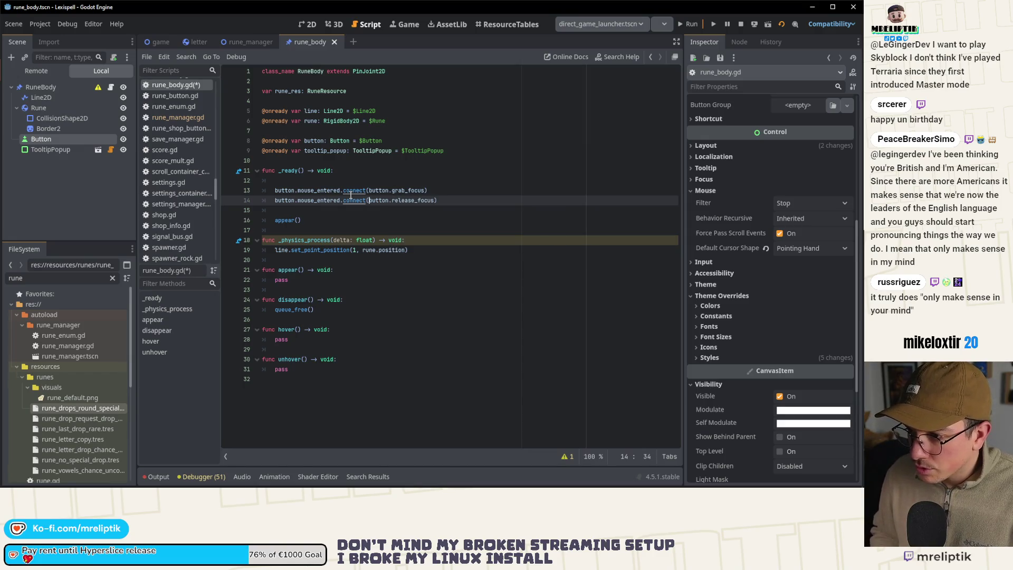
{"action": "key", "text": "BackSpace"}
{"action": "key", "text": "BackSpace"}
{"action": "key", "text": "BackSpace"}
{"action": "key", "text": "Delete"}
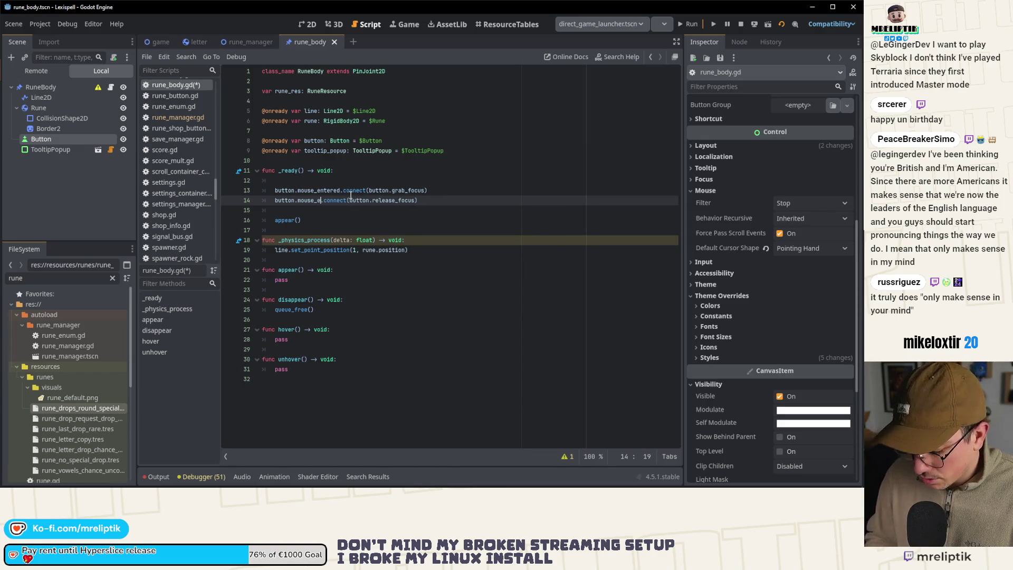
{"action": "type", "text": "xited"}
{"action": "key", "text": "Tab"}
{"action": "key", "text": "Down"}
{"action": "key", "text": "ctrl+s"}
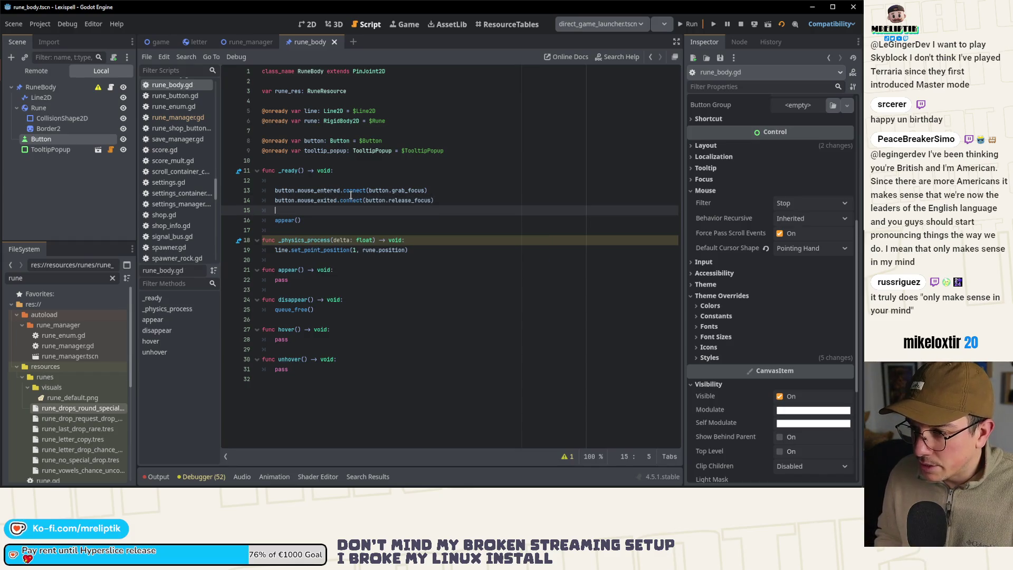
Step: Connect focus_entered to hover and focus_exited to unhover on lines 15–16, then save
{"action": "key", "text": "Return"}
{"action": "key", "text": "Up"}
{"action": "type", "text": "button."}
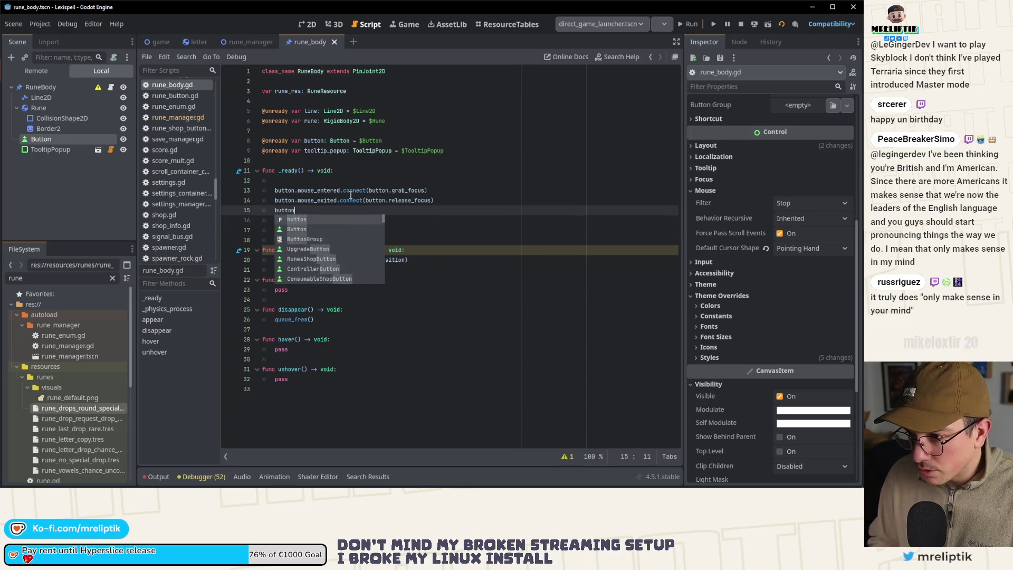
{"action": "type", "text": "focus_e"}
{"action": "key", "text": "Return"}
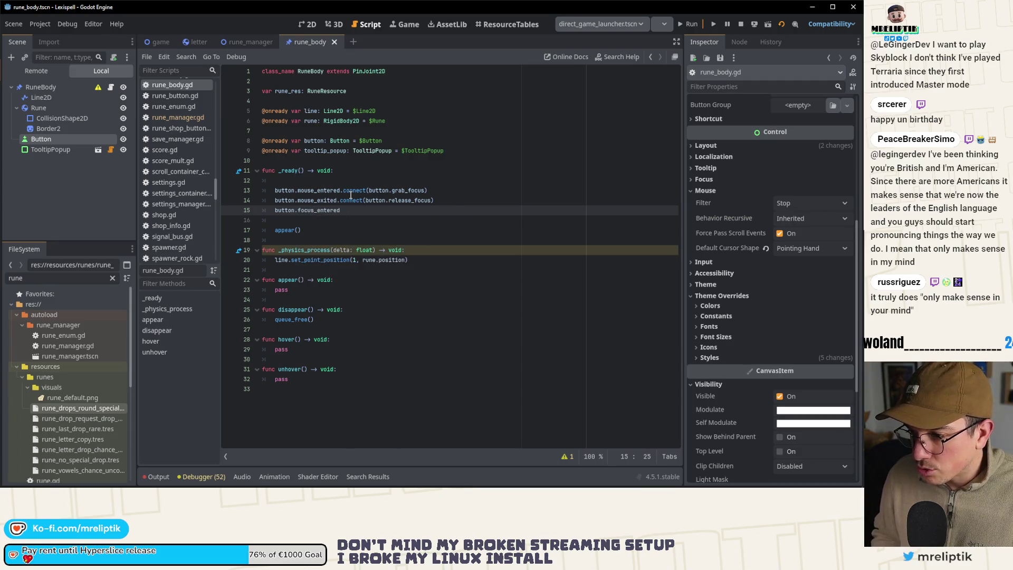
{"action": "key", "text": "BackSpace"}
{"action": "key", "text": "BackSpace"}
{"action": "type", "text": "("}
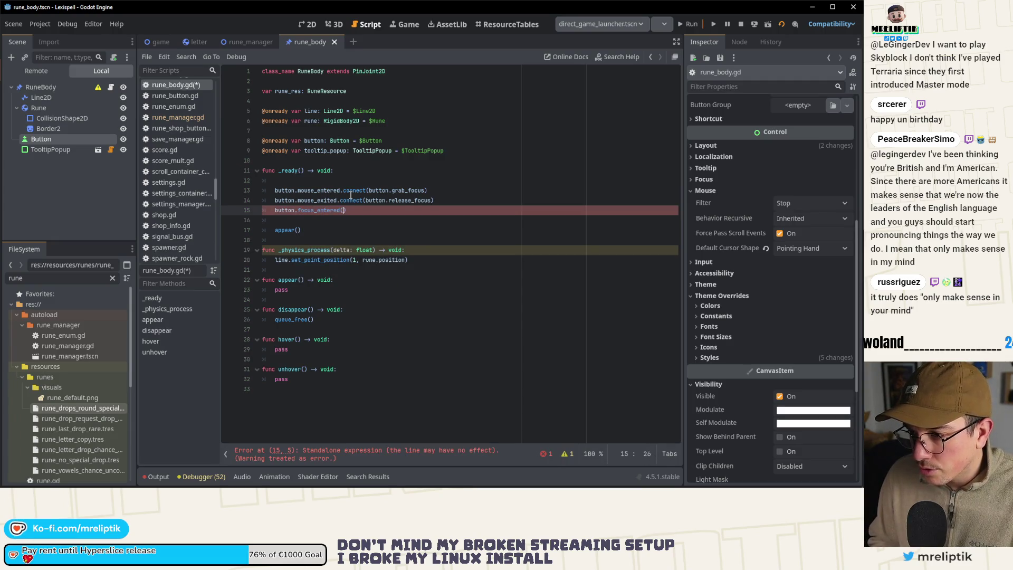
{"action": "type", "text": ".connect(hover"}
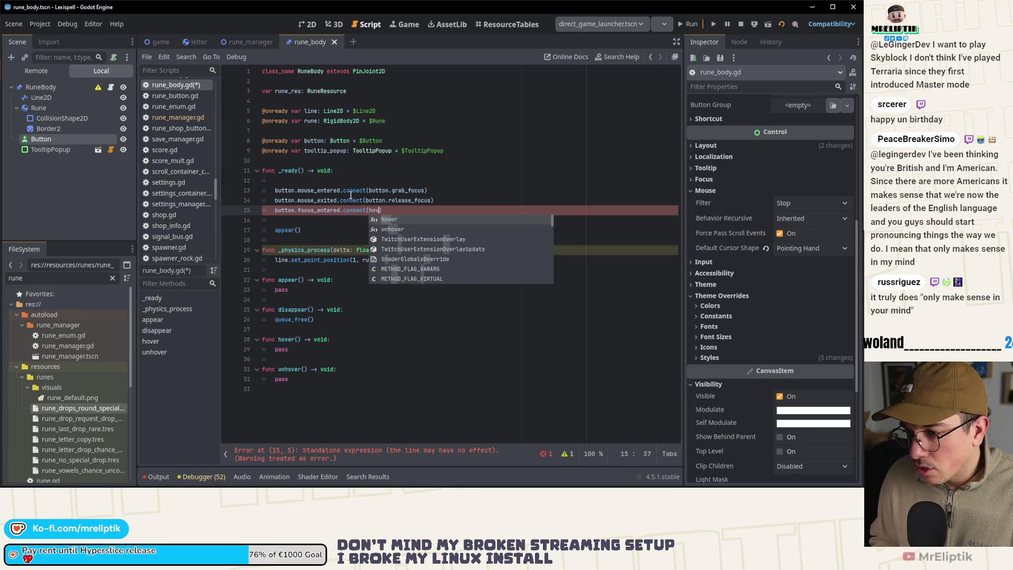
{"action": "key", "text": "ctrl+shift+d"}
{"action": "key", "text": "Down"}
{"action": "key", "text": "Return"}
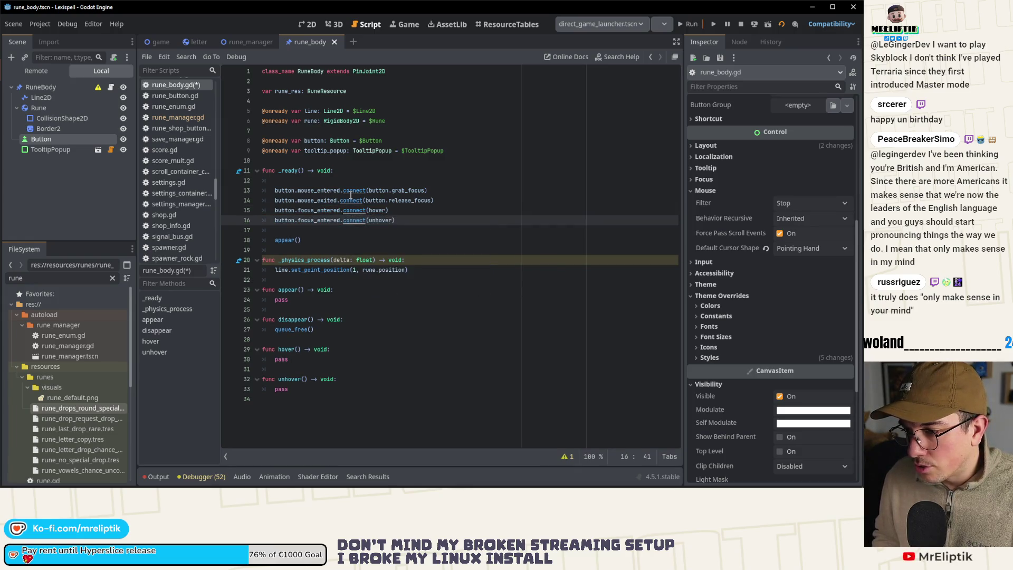
{"action": "key", "text": "BackSpace"}
{"action": "key", "text": "BackSpace"}
{"action": "key", "text": "BackSpace"}
{"action": "type", "text": "xcite"}
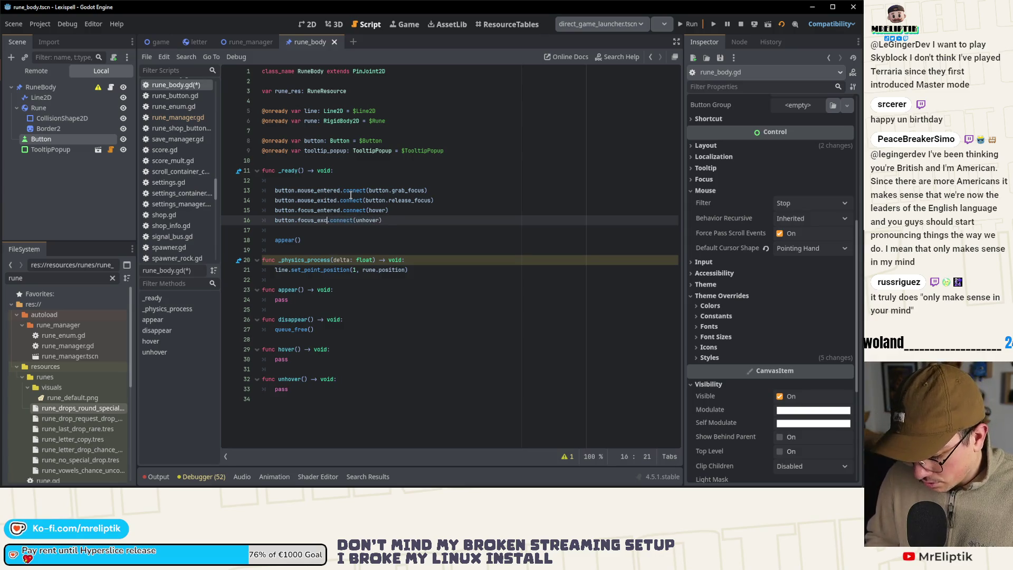
{"action": "key", "text": "BackSpace"}
{"action": "type", "text": "ited"}
{"action": "key", "text": "ctrl+s"}
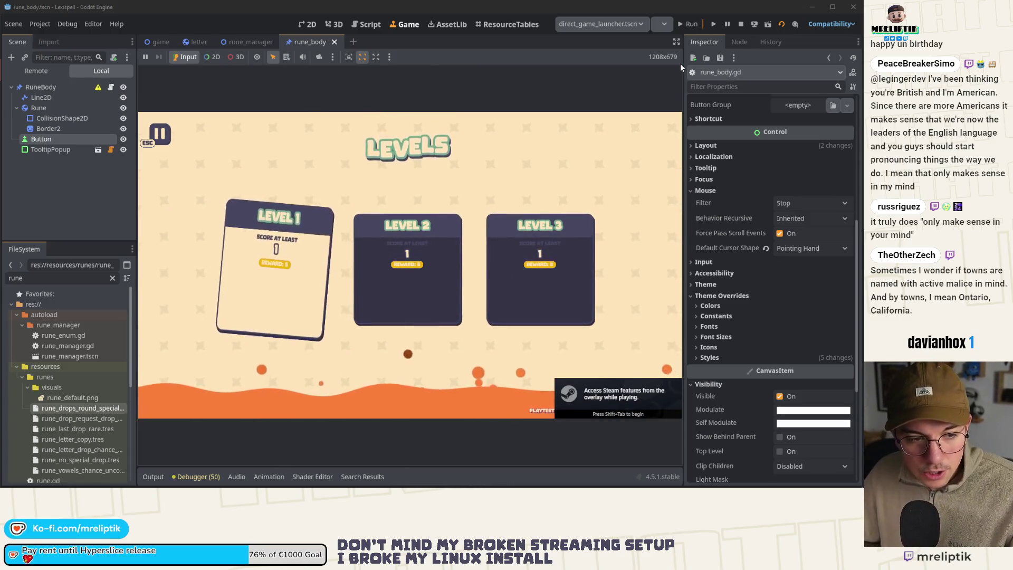
Step: Play Level 1, glance at the Output log, then return to rune_body.gd via the Button node
{"action": "left_click", "coordinate": [280, 274]}
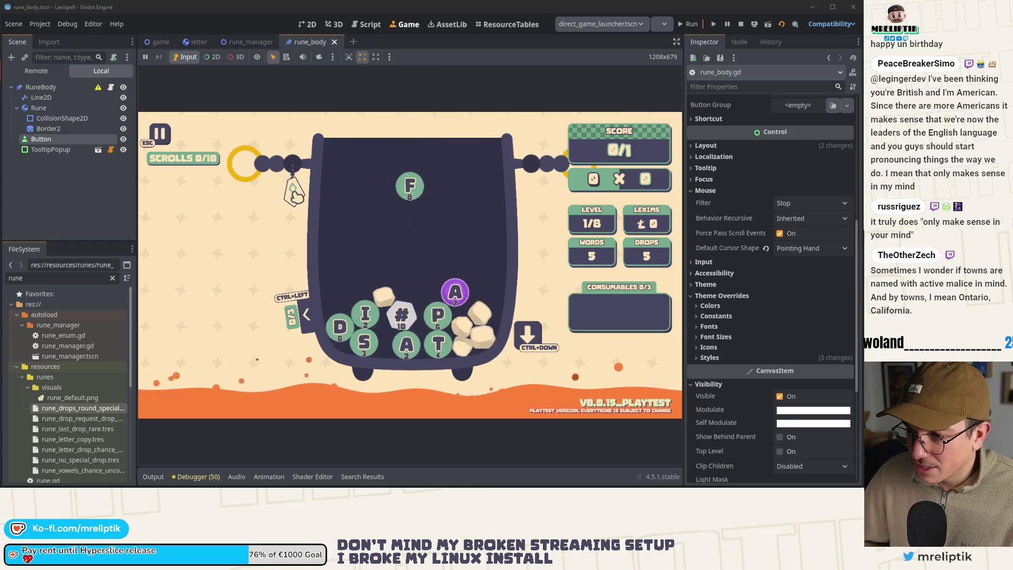
{"action": "left_click", "coordinate": [153, 476]}
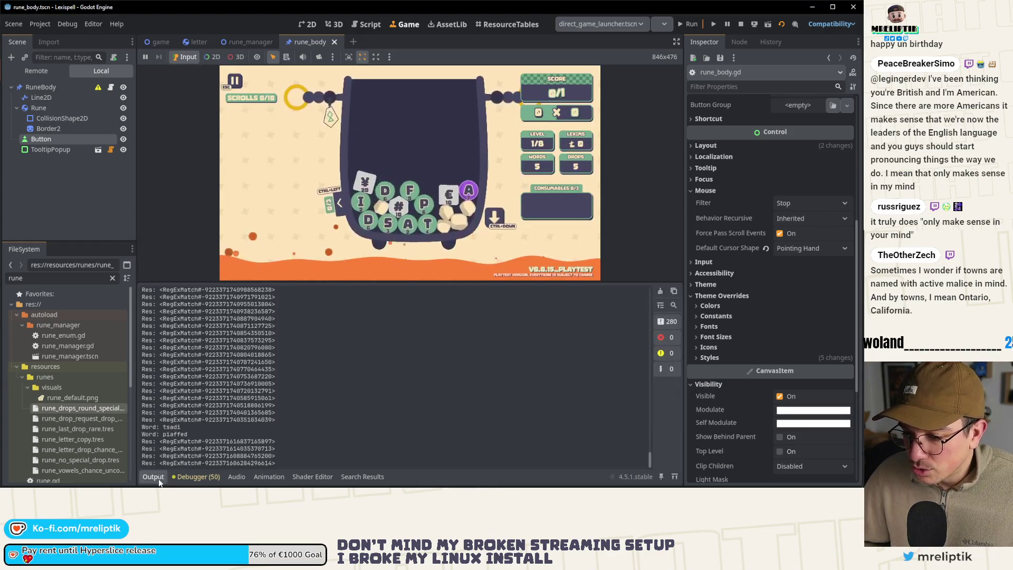
{"action": "left_click", "coordinate": [153, 476]}
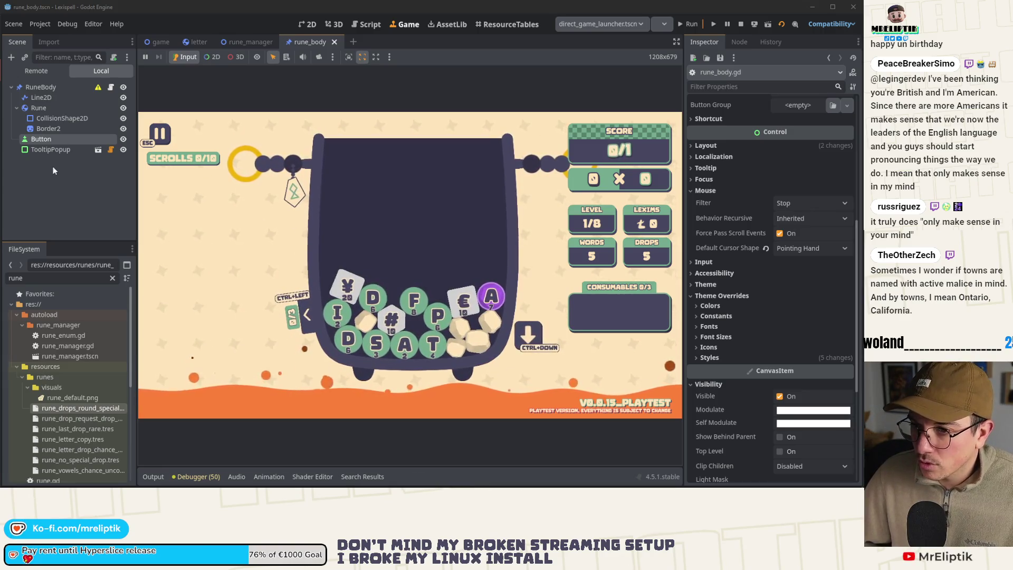
{"action": "left_click", "coordinate": [52, 138]}
{"action": "left_click", "coordinate": [110, 87]}
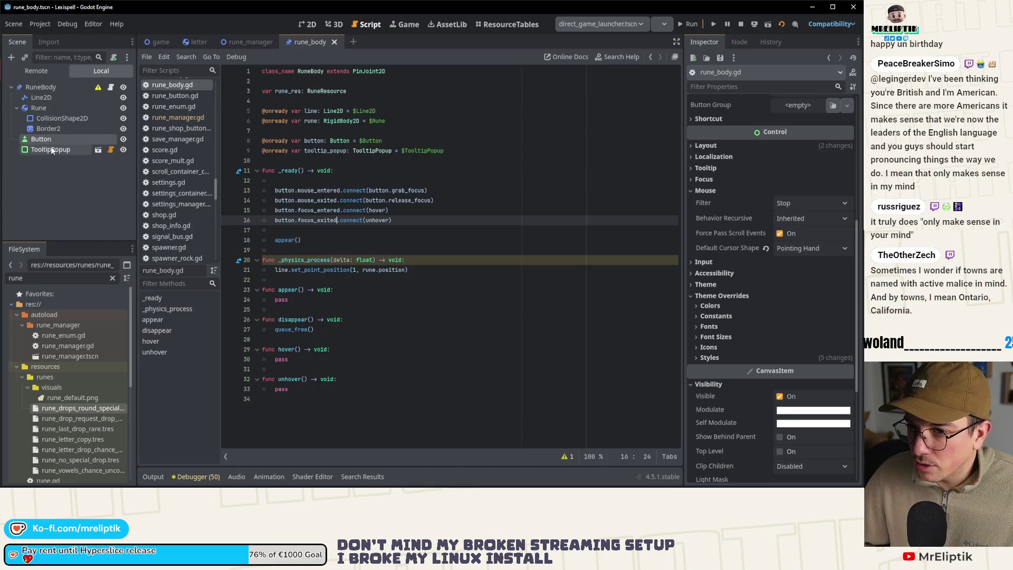
Step: Review the signal connections on lines 13–16 of rune_body.gd
{"action": "double_click", "coordinate": [307, 191]}
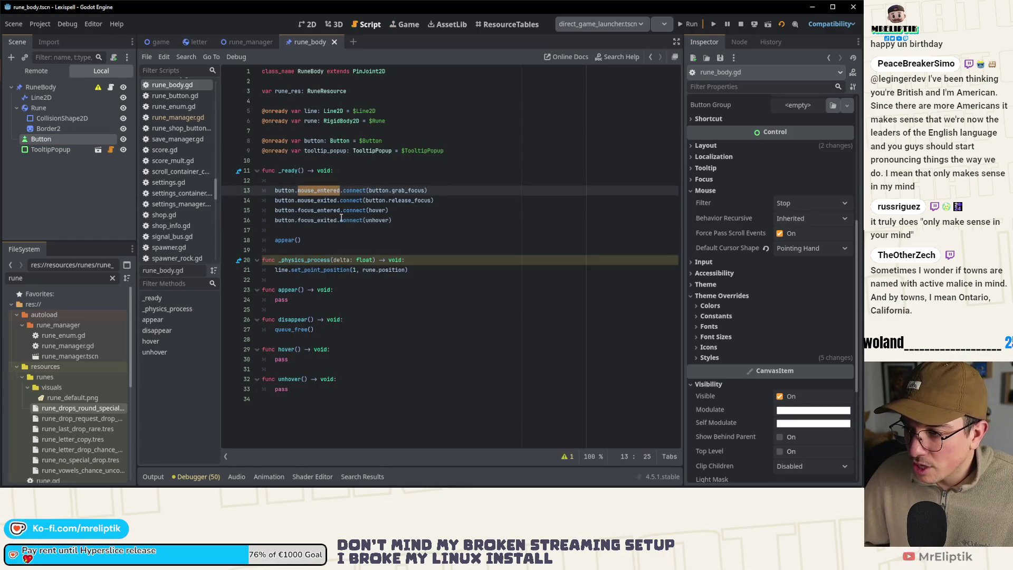
{"action": "double_click", "coordinate": [406, 190]}
{"action": "double_click", "coordinate": [317, 200]}
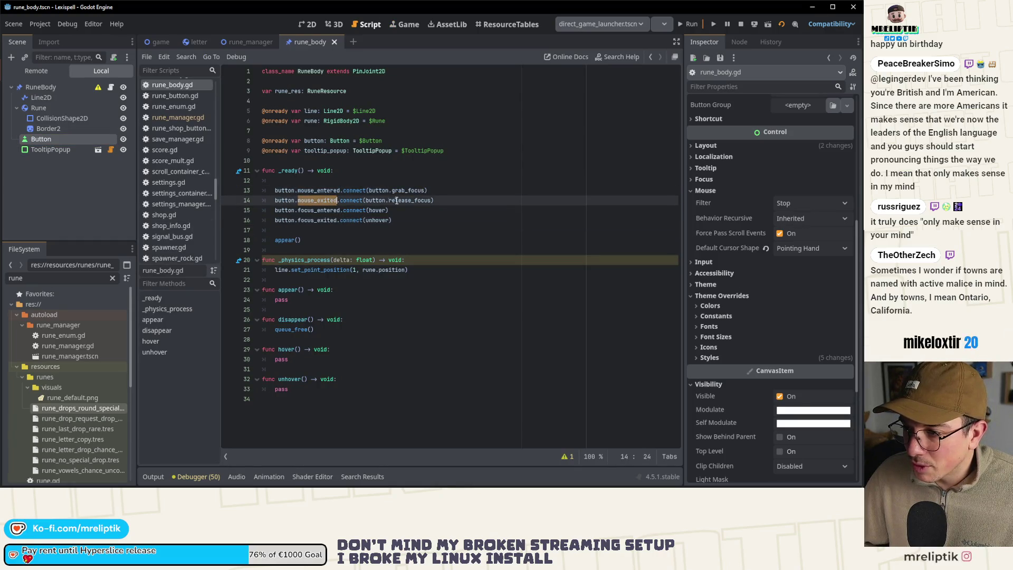
{"action": "double_click", "coordinate": [398, 200]}
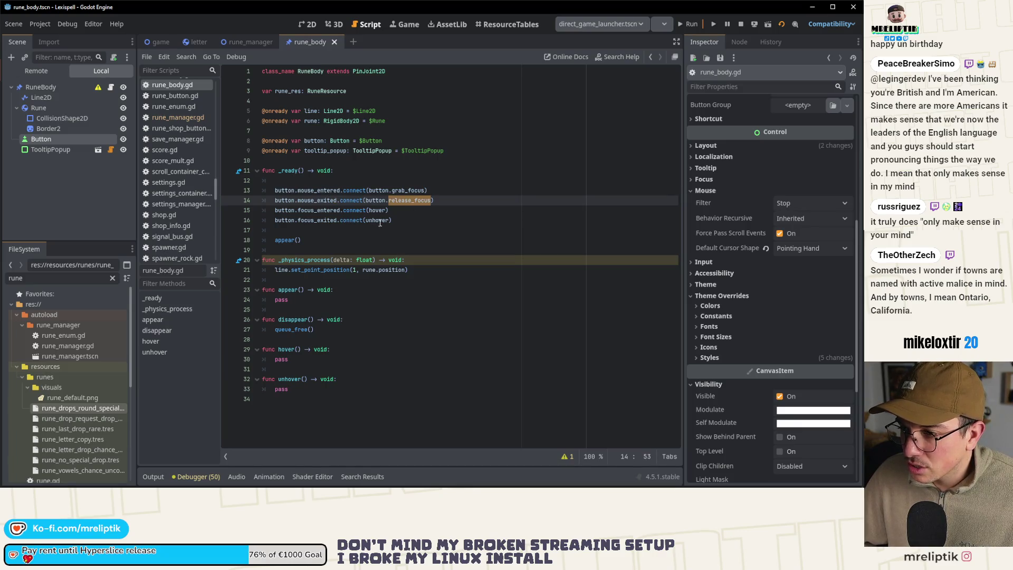
{"action": "double_click", "coordinate": [315, 210]}
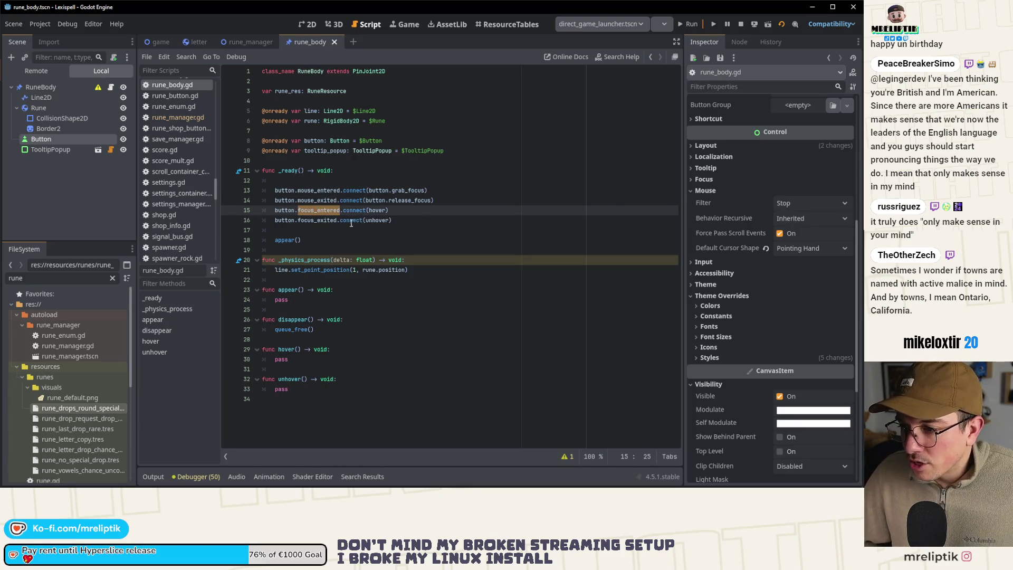
{"action": "double_click", "coordinate": [317, 221]}
{"action": "double_click", "coordinate": [376, 220]}
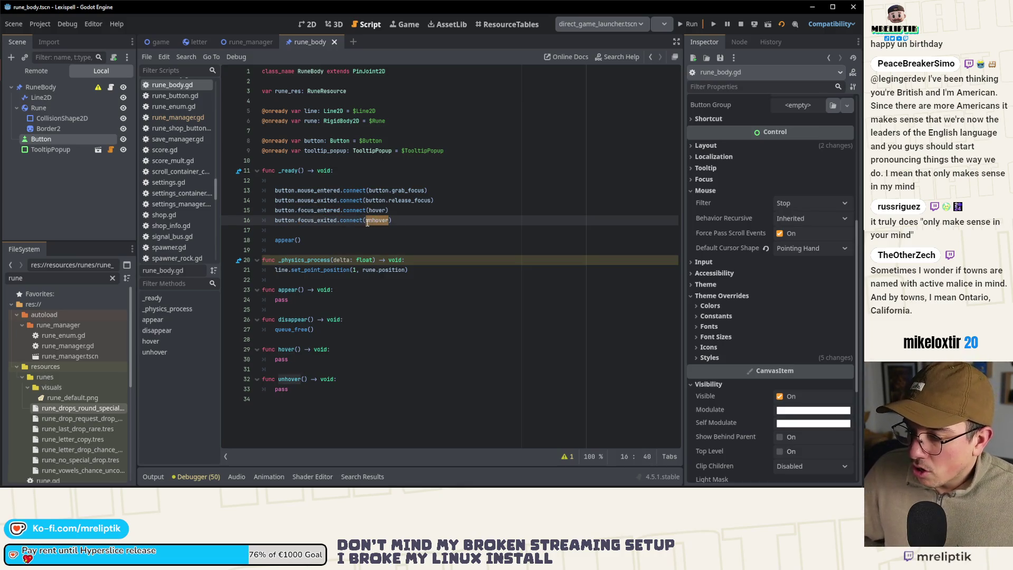
Step: Open TooltipPopup's tooltip_container.gd script, then reselect the Button node
{"action": "left_click", "coordinate": [87, 150]}
{"action": "left_click", "coordinate": [111, 150]}
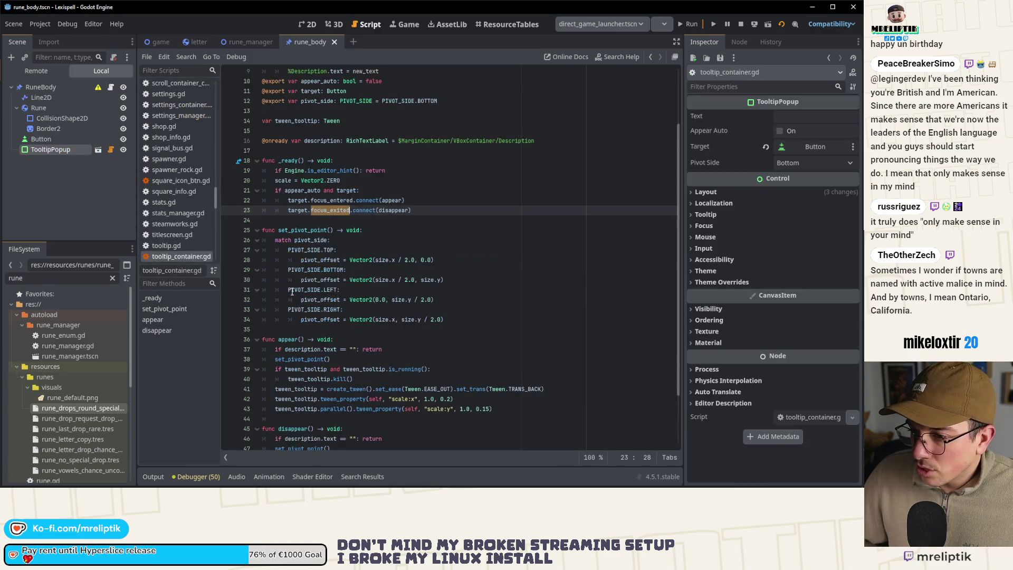
{"action": "left_click", "coordinate": [55, 142]}
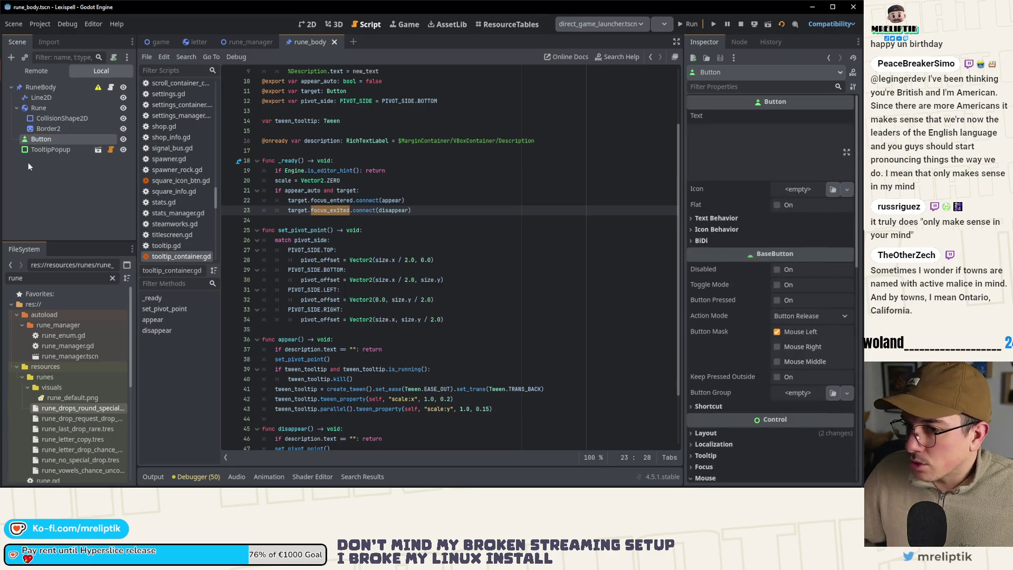
Step: Set TooltipPopup's Text to 'HELLO THERE, THIS IS A TEST', save, and rerun the game
{"action": "left_click", "coordinate": [46, 152]}
{"action": "left_click", "coordinate": [802, 117]}
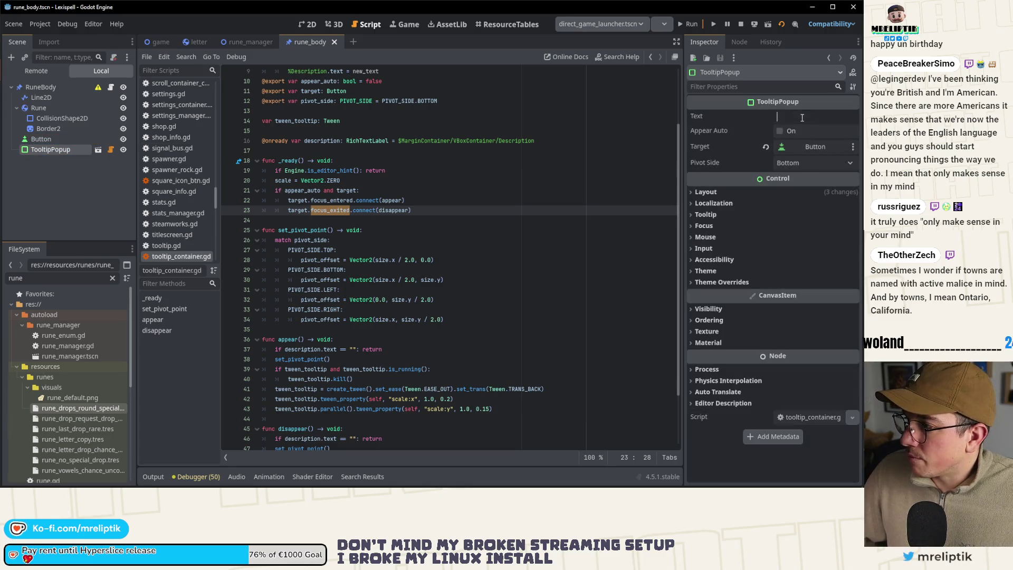
{"action": "left_click", "coordinate": [303, 24]}
{"action": "left_click", "coordinate": [789, 116]}
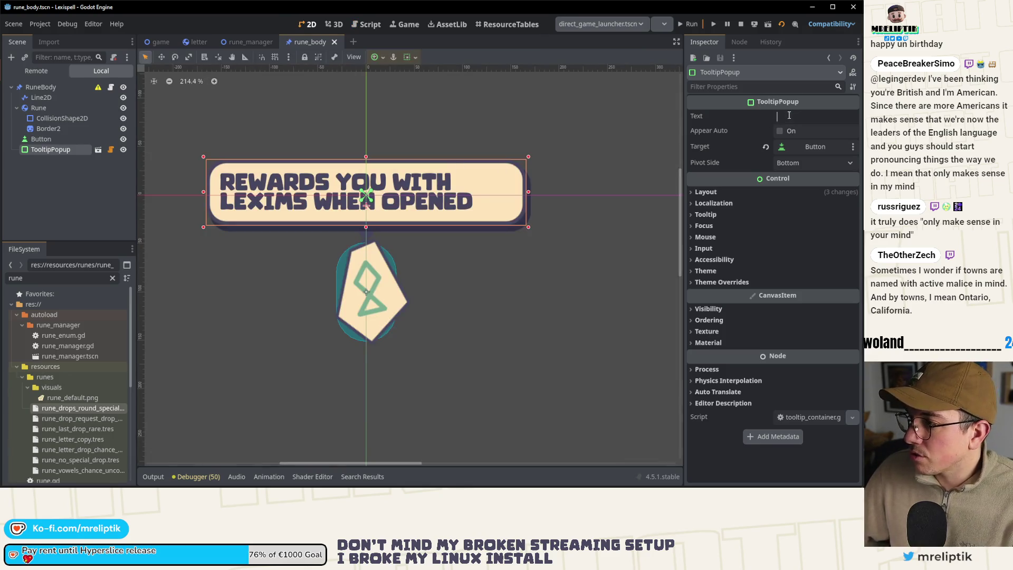
{"action": "type", "text": "HELLO THERE,"}
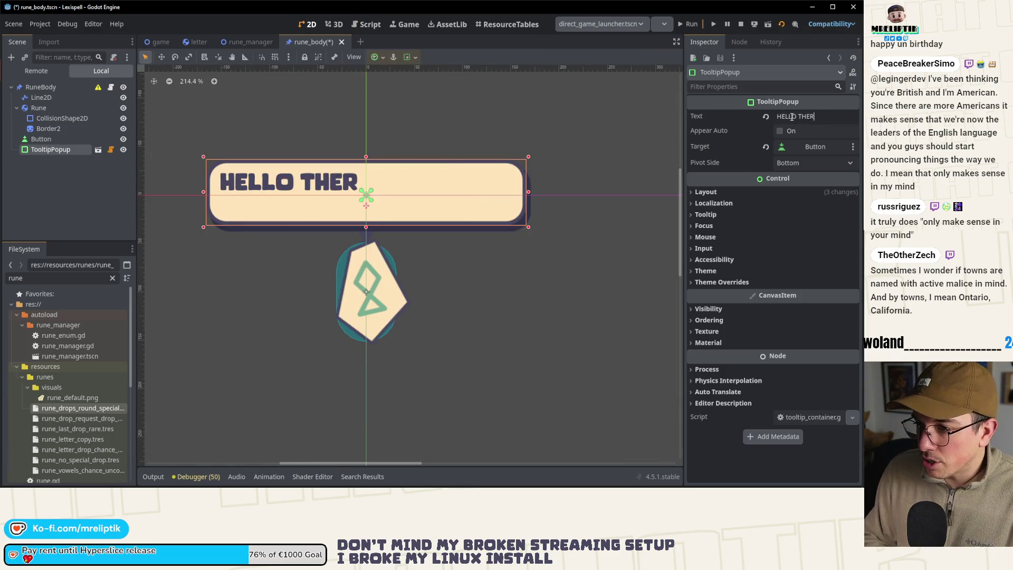
{"action": "type", "text": " THIS IS A TEX"}
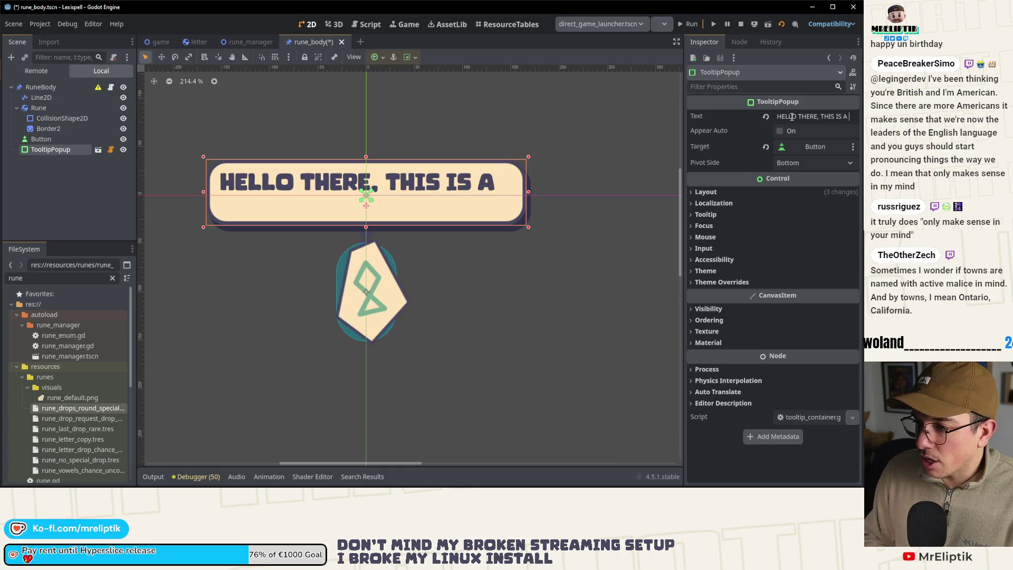
{"action": "type", "text": "TEST"}
{"action": "key", "text": "ctrl+s"}
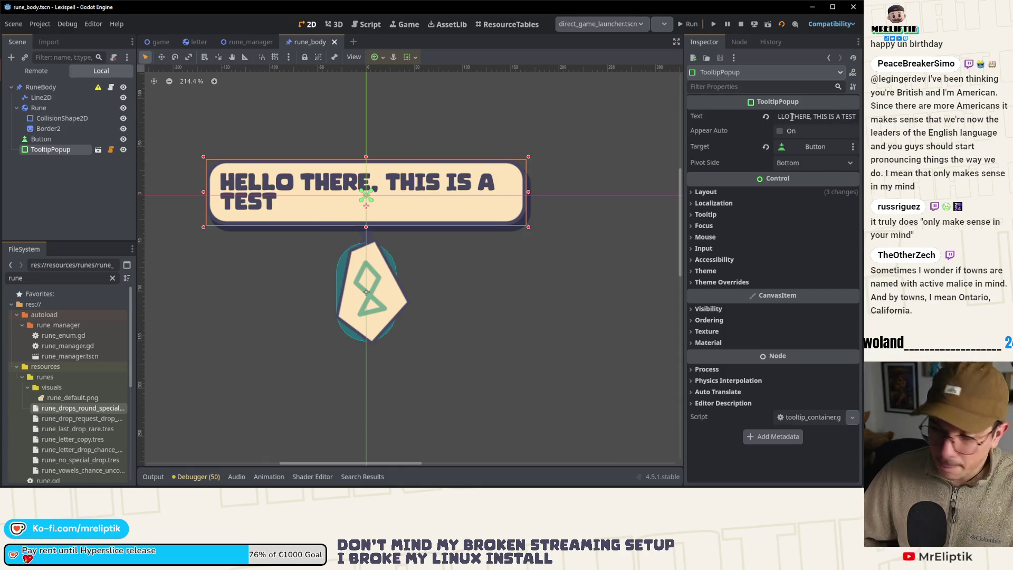
{"action": "left_click", "coordinate": [680, 25]}
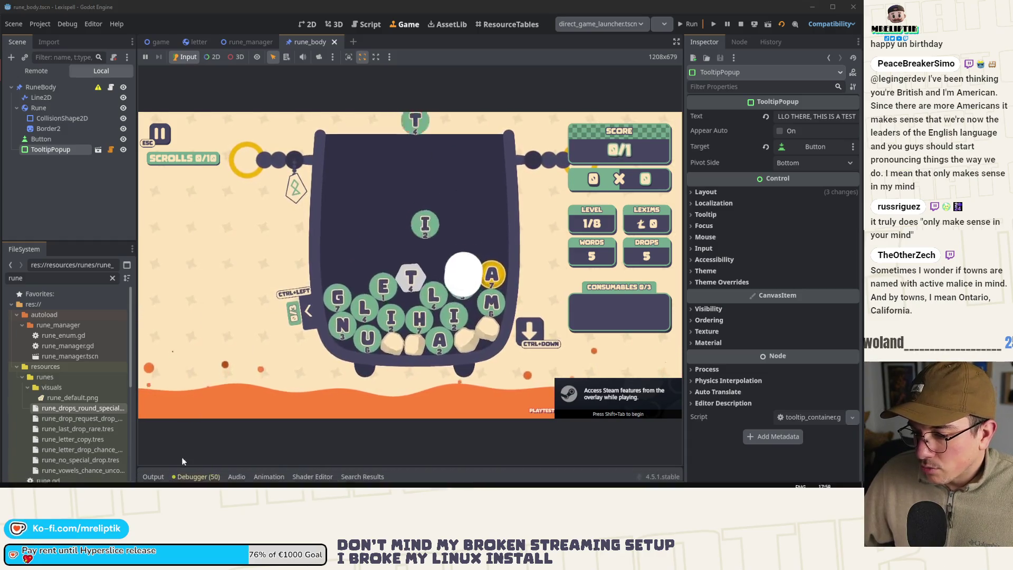
Step: Show the Output log with the game's Hovered and Unhovered prints, then select TooltipPopup
{"action": "left_click", "coordinate": [199, 477]}
{"action": "left_click", "coordinate": [370, 25]}
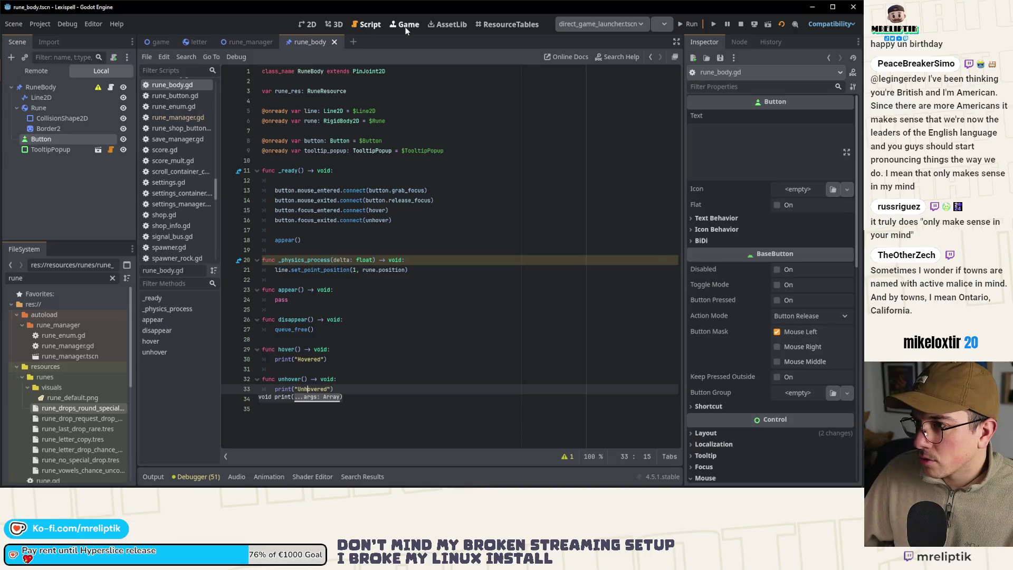
{"action": "left_click", "coordinate": [404, 24]}
{"action": "left_click", "coordinate": [41, 139]}
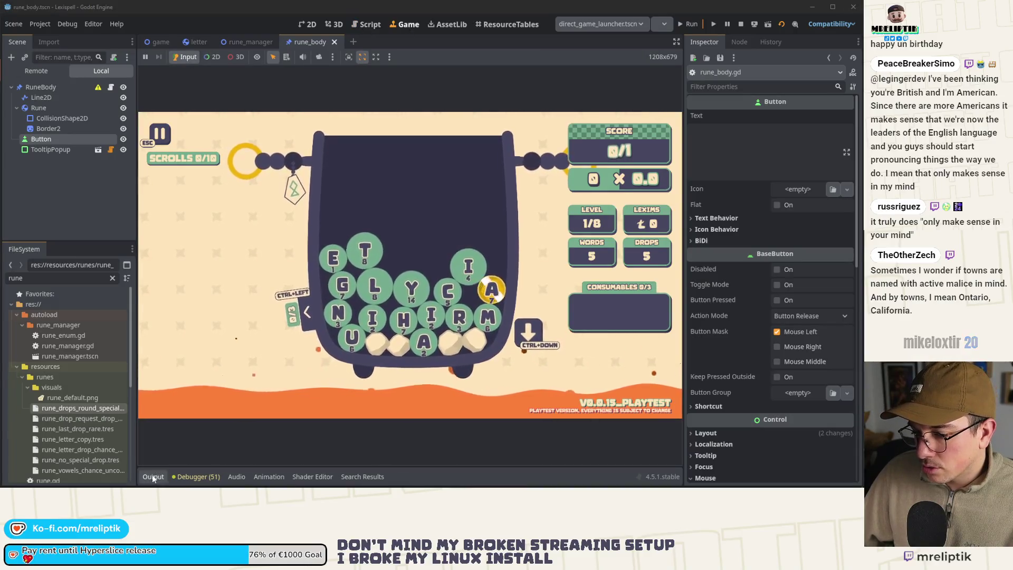
{"action": "left_click", "coordinate": [153, 476]}
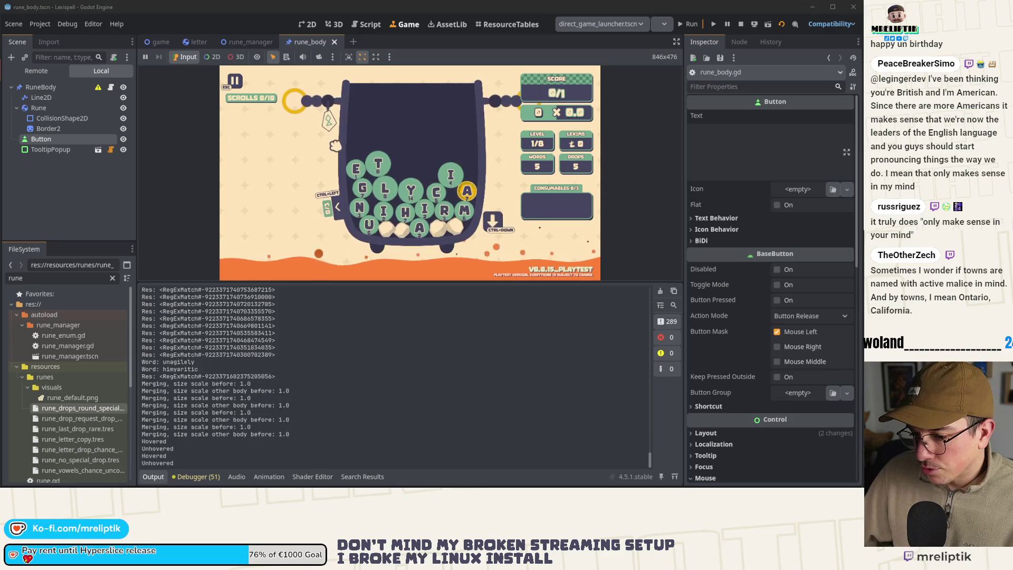
{"action": "left_click", "coordinate": [49, 151]}
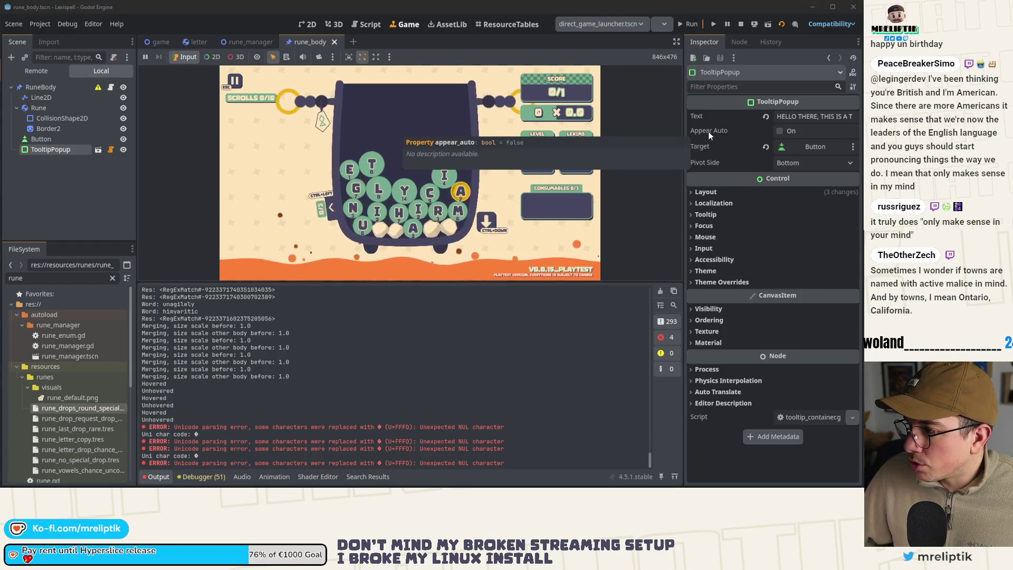
Step: Enable Appear Auto on TooltipPopup, restart the game, and hover the rune to show the tooltip
{"action": "left_click", "coordinate": [779, 131]}
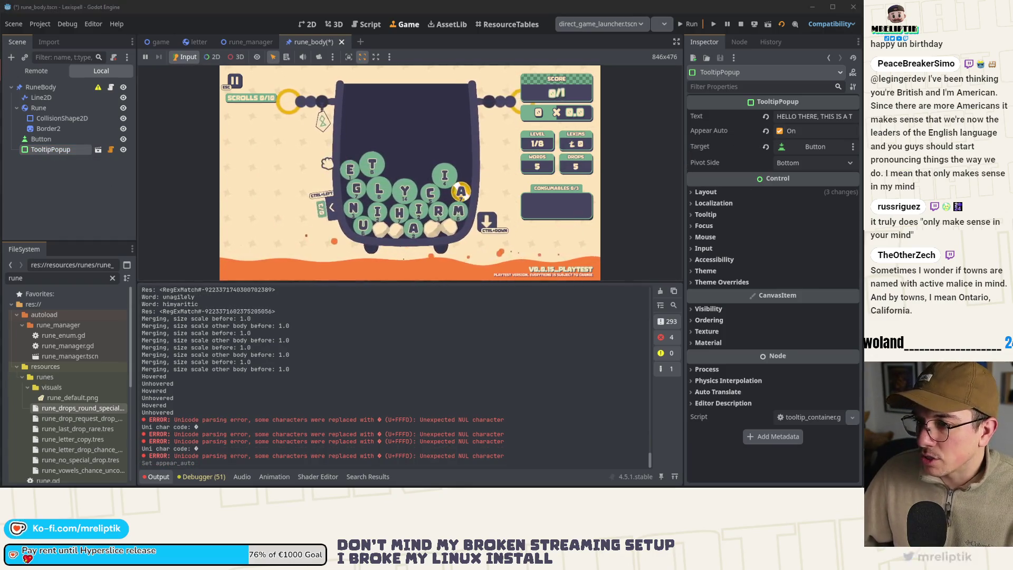
{"action": "left_click", "coordinate": [740, 24]}
{"action": "left_click", "coordinate": [754, 24]}
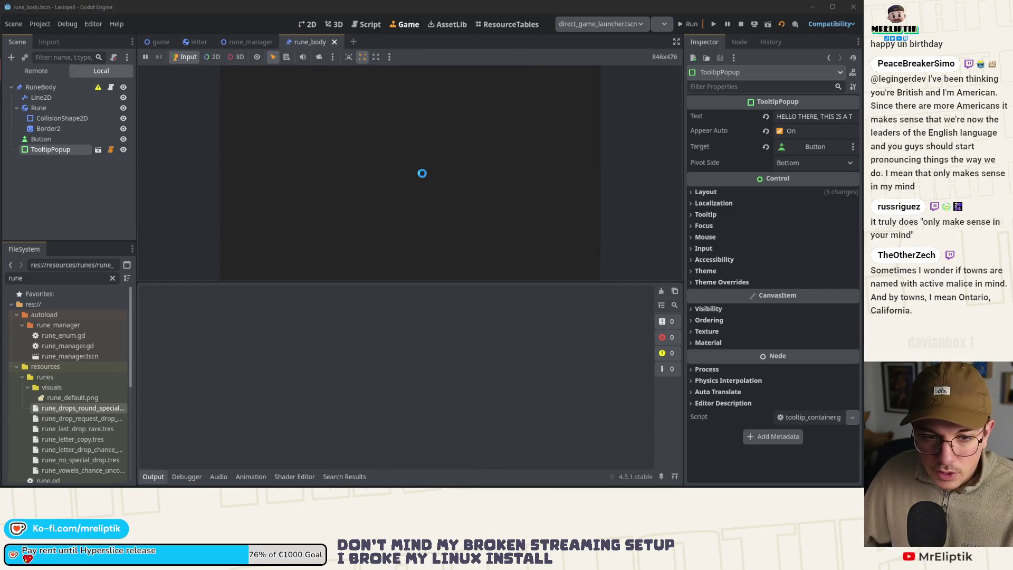
{"action": "left_click", "coordinate": [152, 478]}
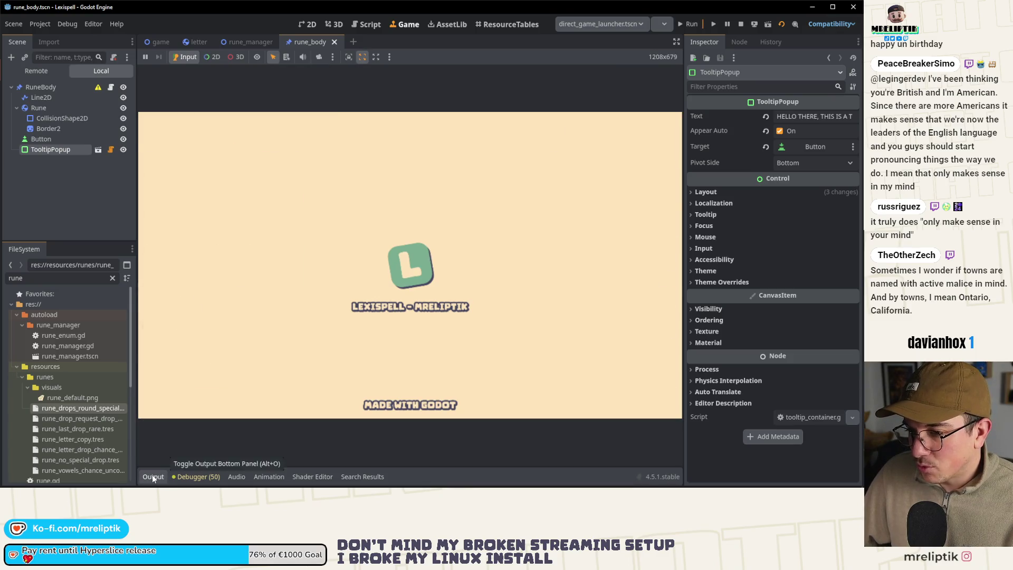
{"action": "left_click", "coordinate": [152, 477]}
{"action": "left_click", "coordinate": [152, 478]}
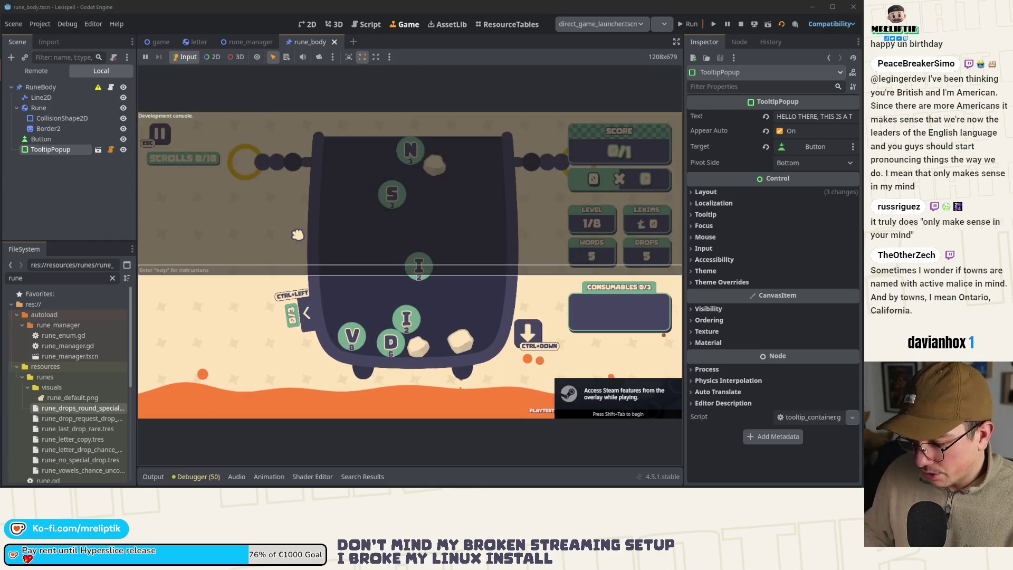
{"action": "mouse_move", "coordinate": [295, 195]}
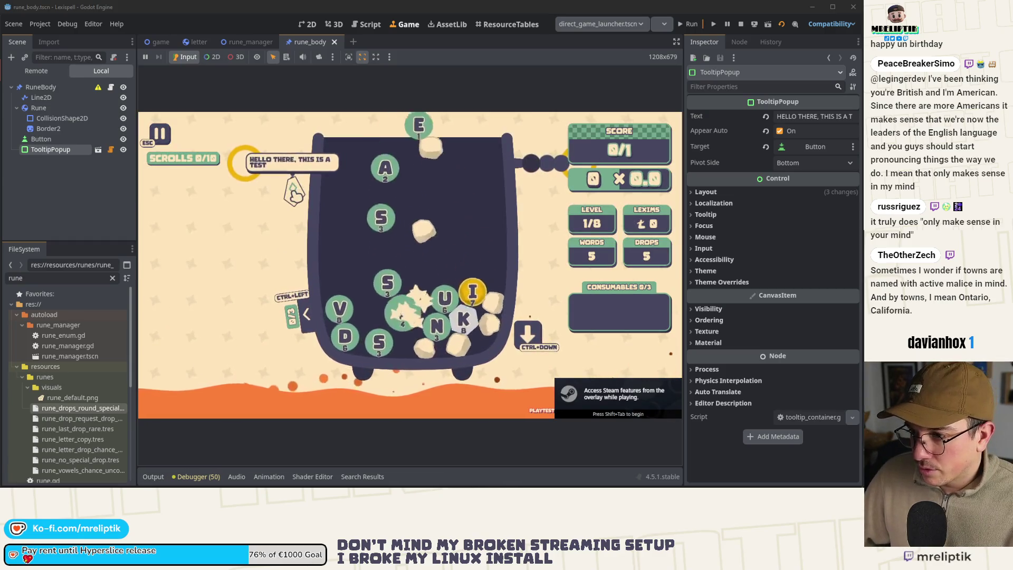
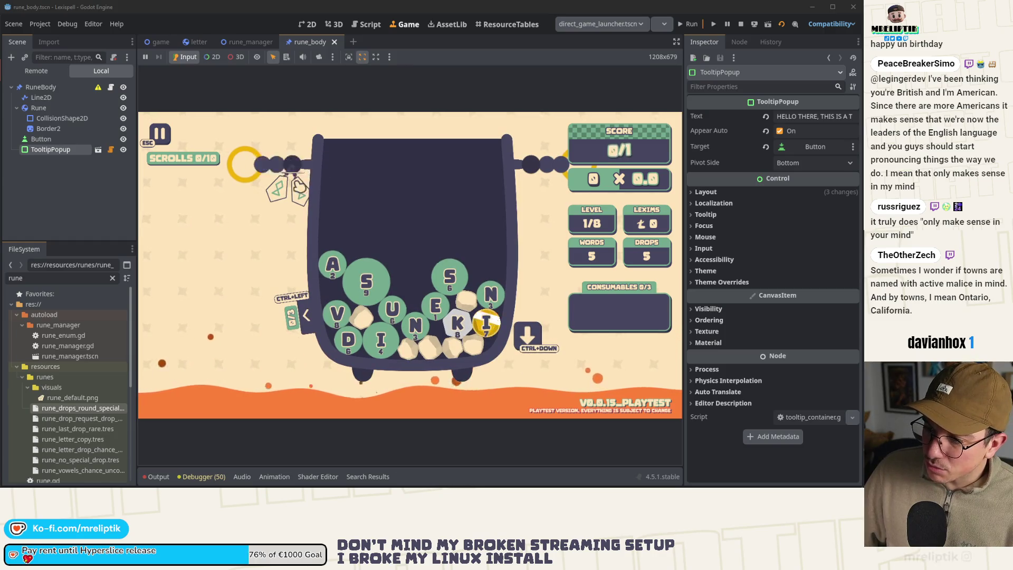
Step: Check the rune's test tooltip in the running game, then go back to the 2D workspace
{"action": "mouse_move", "coordinate": [291, 217]}
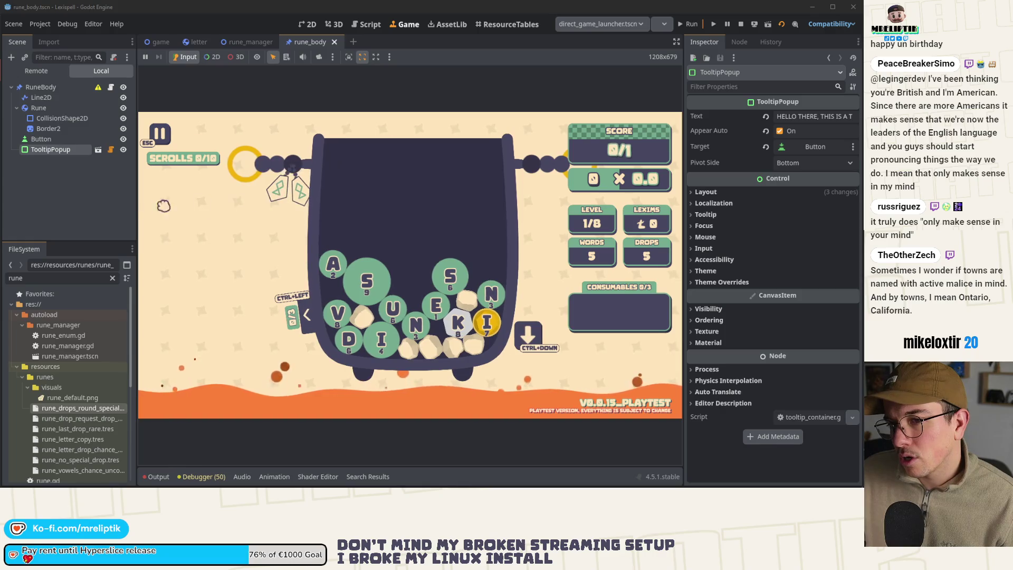
{"action": "key", "text": "ctrl+F1"}
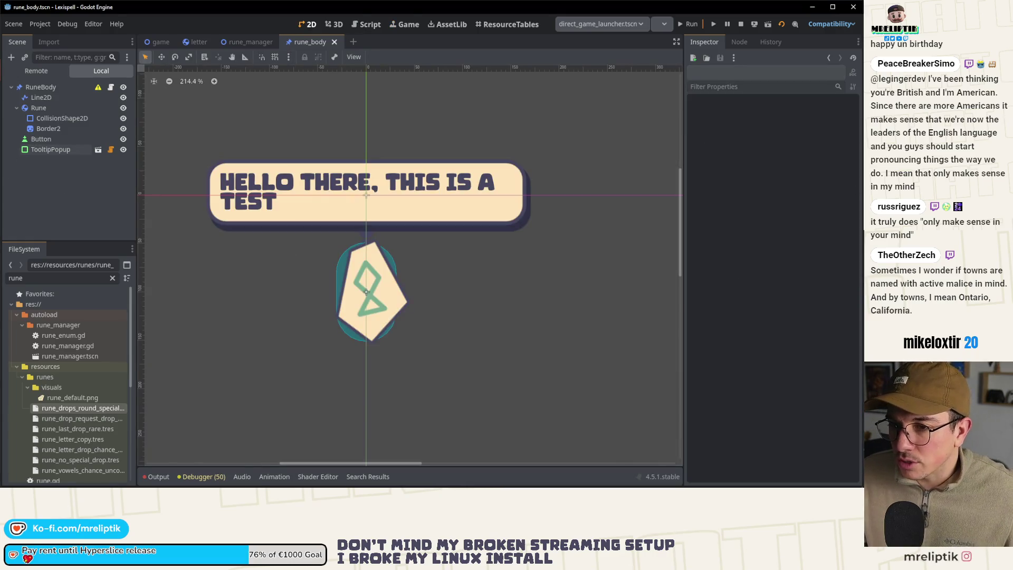
Step: Nest the Button node under Rune in the Scene dock and save the scene
{"action": "left_click", "coordinate": [46, 139]}
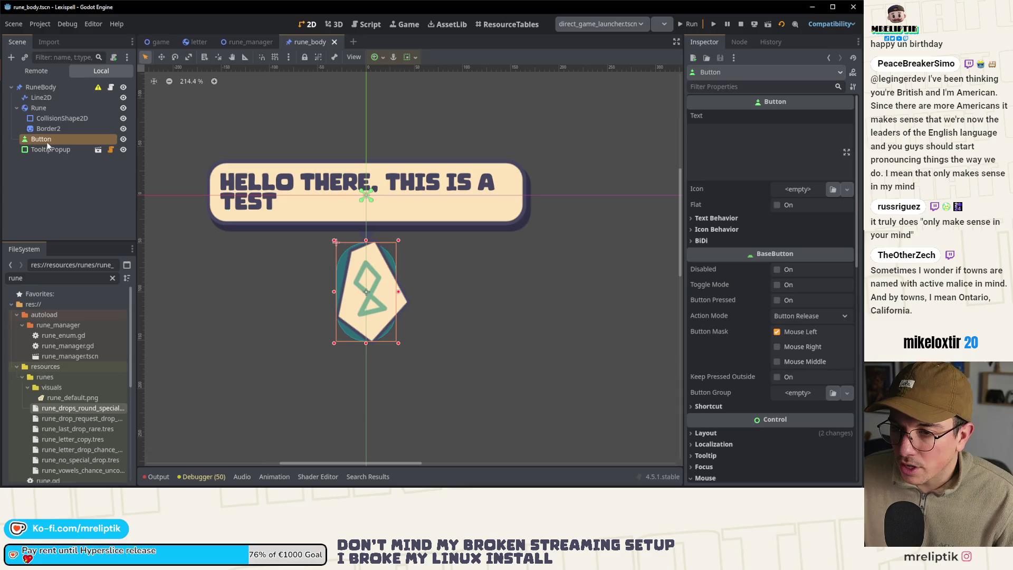
{"action": "left_click_drag", "start_coordinate": [46, 138], "coordinate": [40, 108]}
{"action": "left_click", "coordinate": [68, 202]}
{"action": "key", "text": "ctrl+s"}
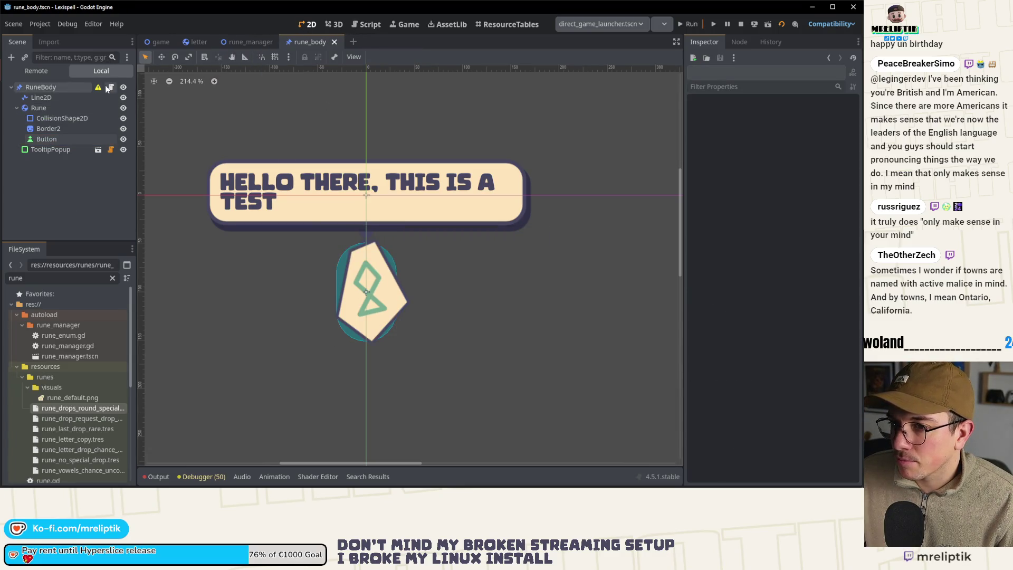
Step: Change line 8 of rune_body.gd to reference $Rune/Button and save the script
{"action": "left_click", "coordinate": [380, 26]}
{"action": "double_click", "coordinate": [370, 141]}
{"action": "key", "text": "BackSpace"}
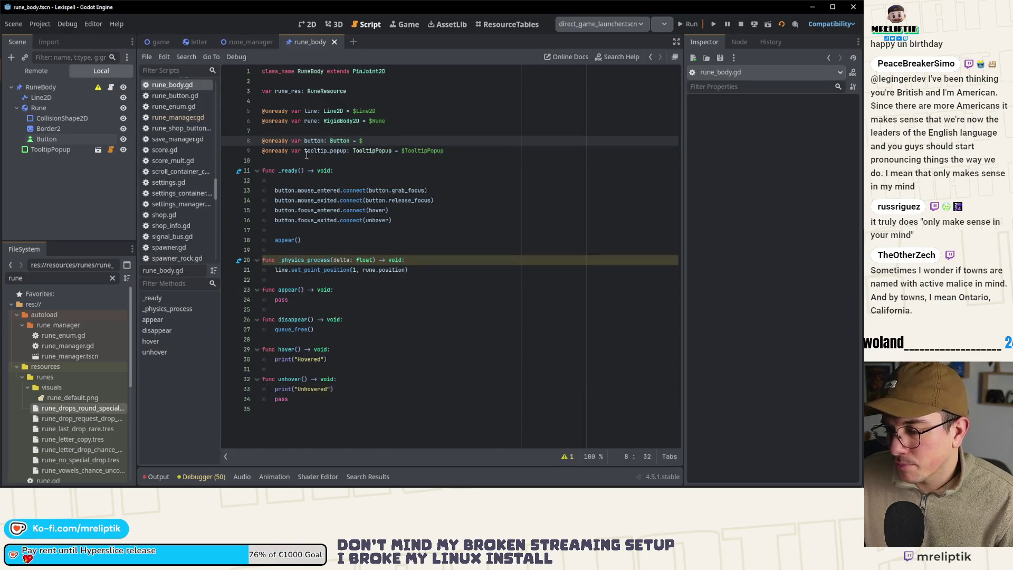
{"action": "key", "text": "BackSpace"}
{"action": "left_click_drag", "start_coordinate": [46, 138], "coordinate": [391, 142]}
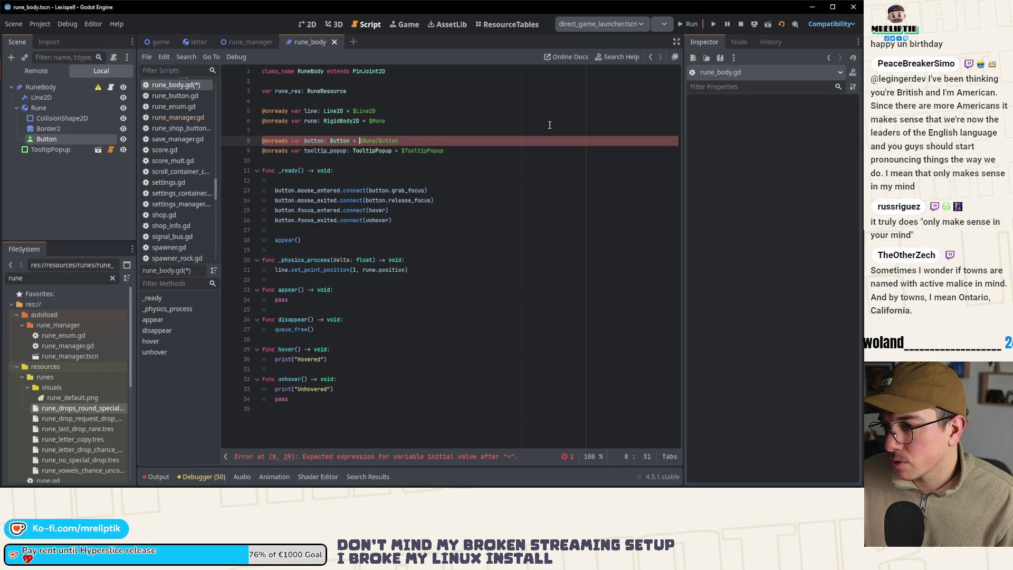
{"action": "key", "text": "ctrl+s"}
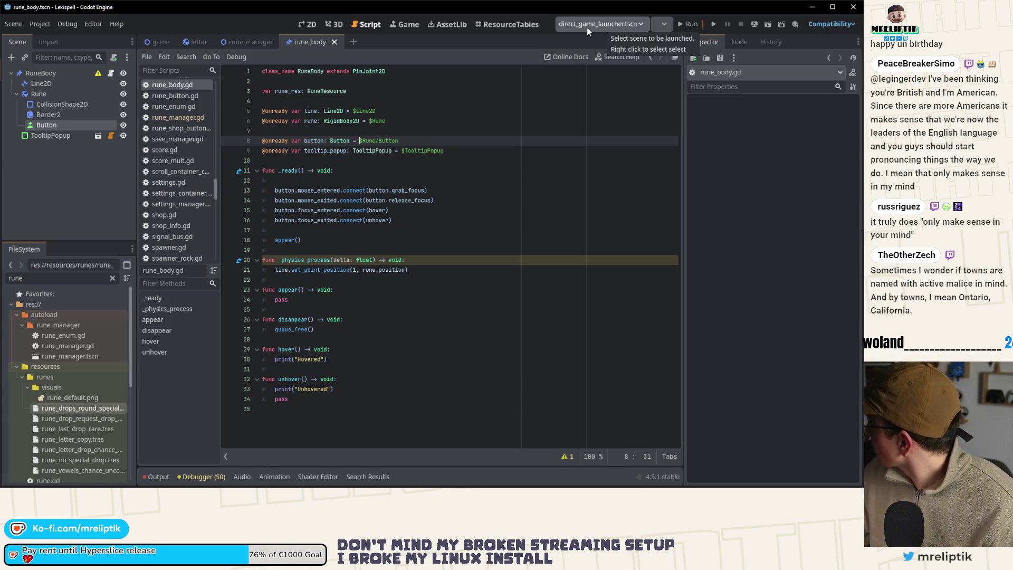
Step: Run the game, enter Level 1 and open the development console
{"action": "left_click", "coordinate": [694, 25]}
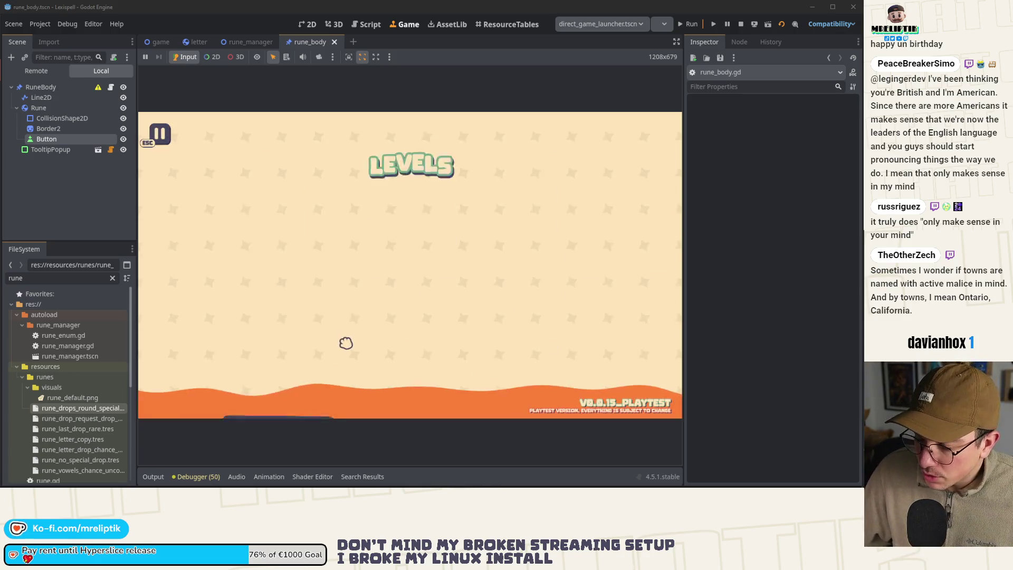
{"action": "left_click", "coordinate": [348, 283]}
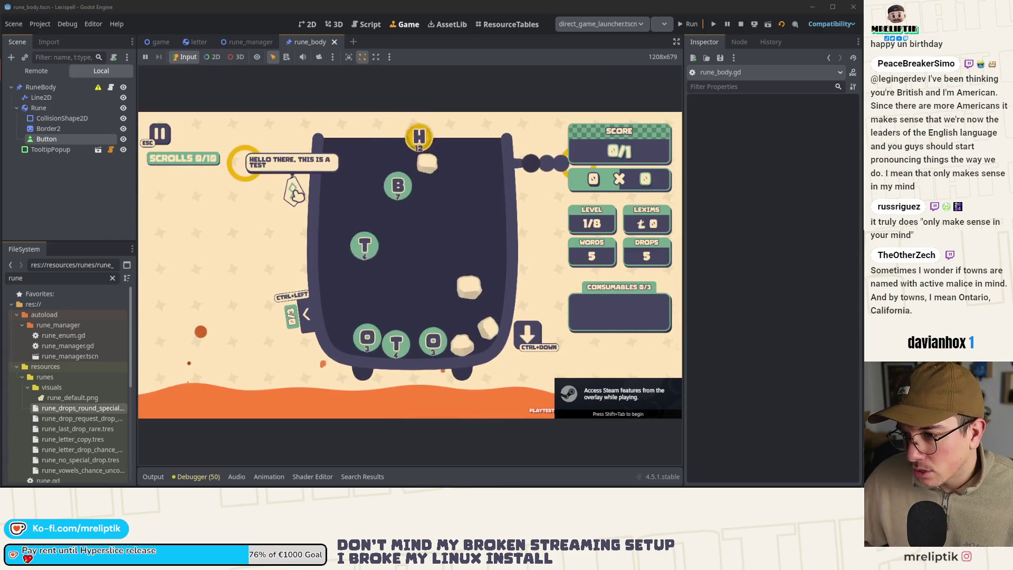
{"action": "key", "text": "grave"}
{"action": "key", "text": "grave"}
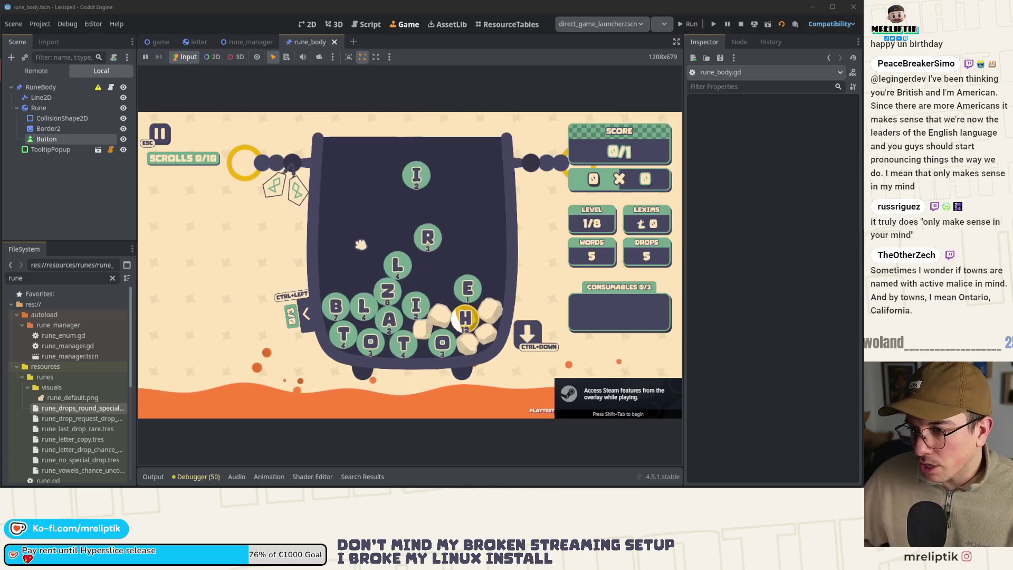
{"action": "mouse_move", "coordinate": [310, 198]}
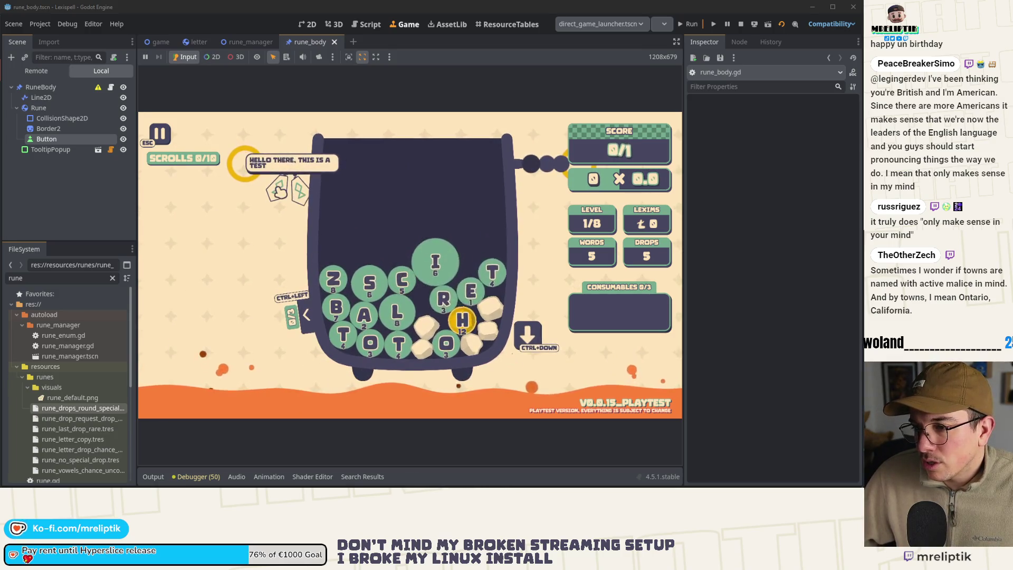
Step: Nest the TooltipPopup node under Rune in the 2D scene and save
{"action": "left_click", "coordinate": [307, 24]}
{"action": "left_click", "coordinate": [49, 150]}
{"action": "left_click_drag", "start_coordinate": [49, 150], "coordinate": [53, 109]}
{"action": "key", "text": "ctrl+s"}
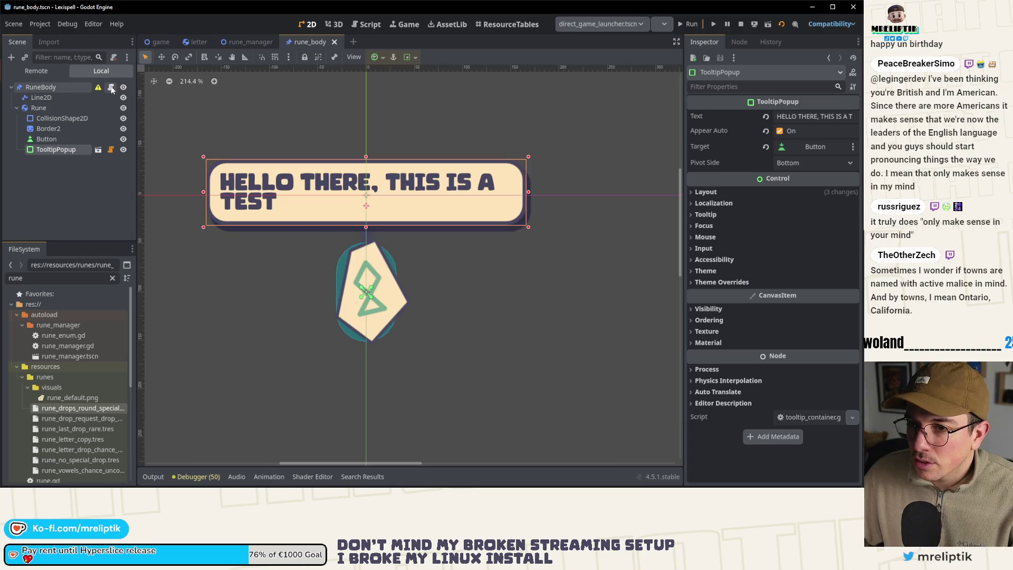
Step: Point line 9 of the RuneBody script at $Rune/TooltipPopup and save the script
{"action": "left_click", "coordinate": [110, 87]}
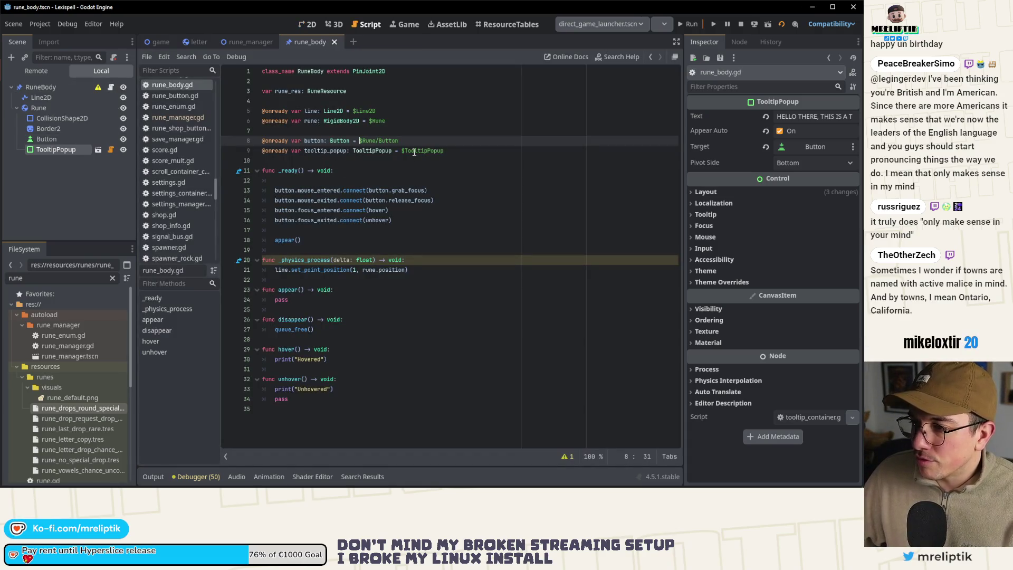
{"action": "left_click", "coordinate": [444, 152]}
{"action": "key", "text": "ctrl+BackSpace"}
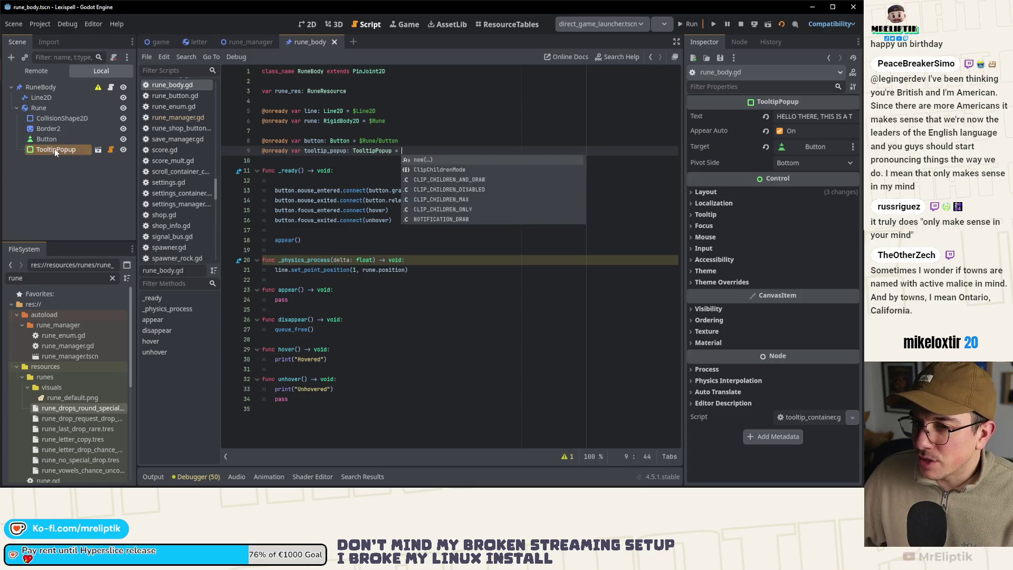
{"action": "left_click_drag", "start_coordinate": [56, 150], "coordinate": [414, 153]}
{"action": "key", "text": "ctrl+s"}
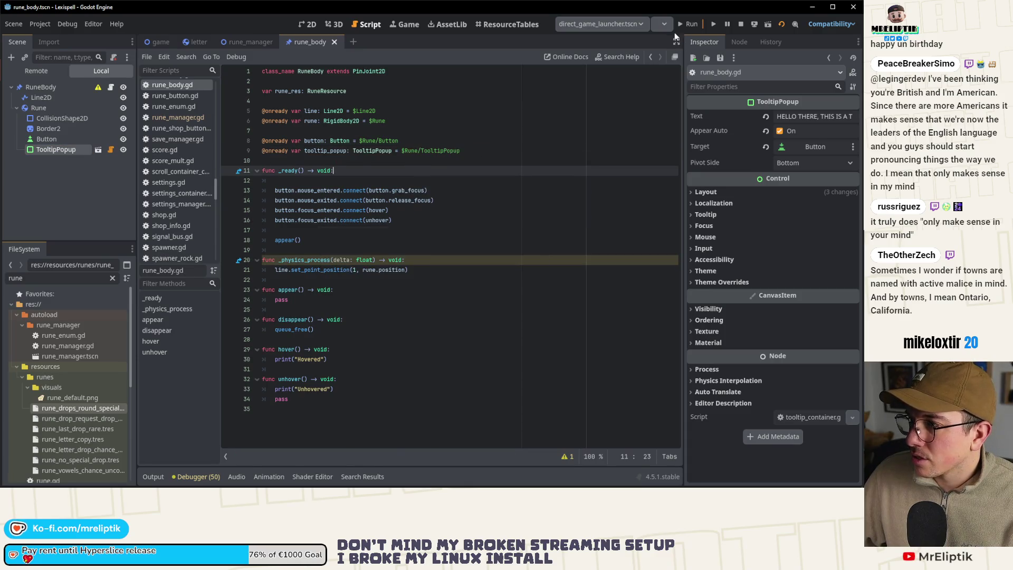
Step: Restart the running game and enter Level 1 again
{"action": "key", "text": "F5"}
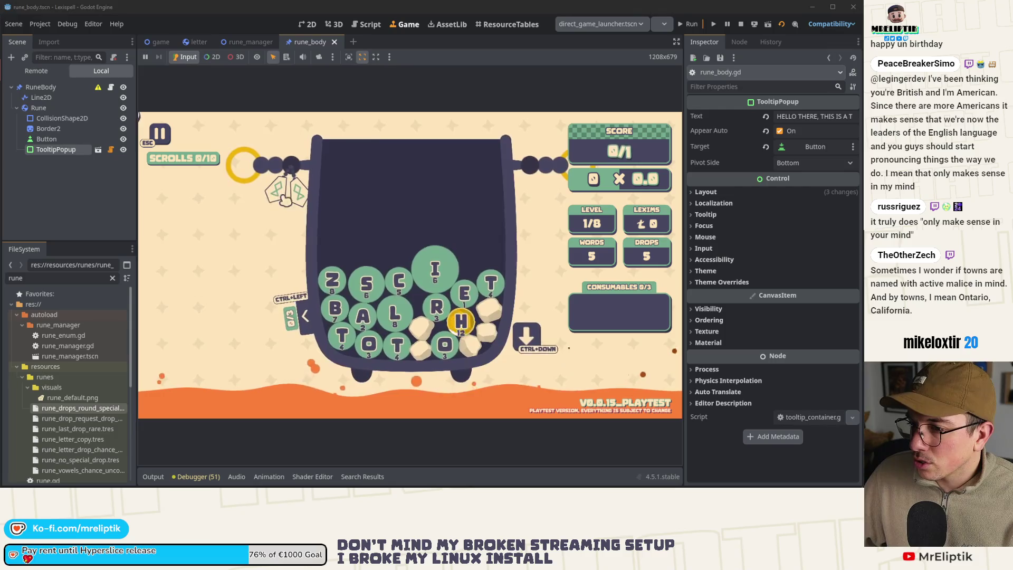
{"action": "key", "text": "F8"}
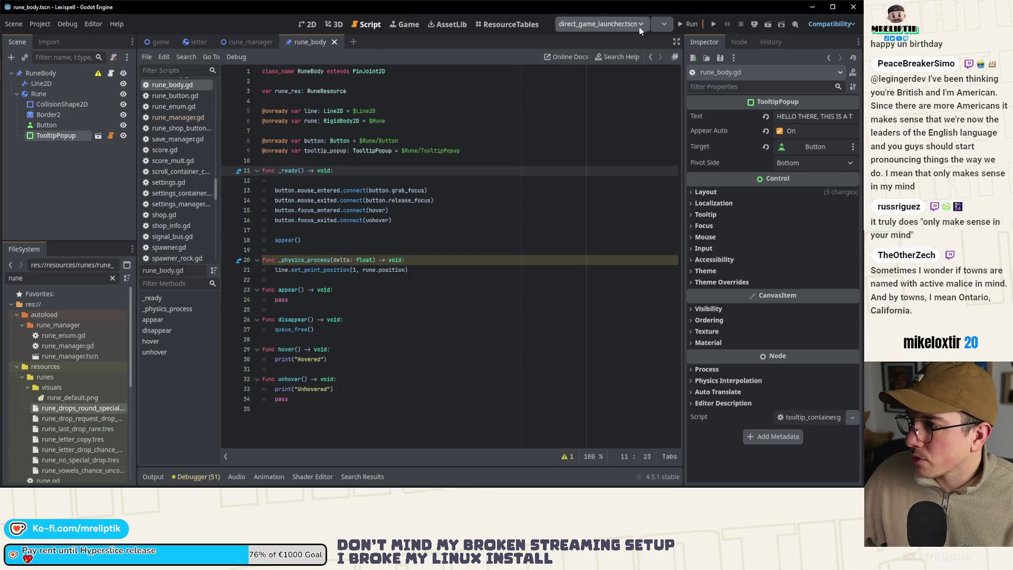
{"action": "left_click", "coordinate": [712, 24]}
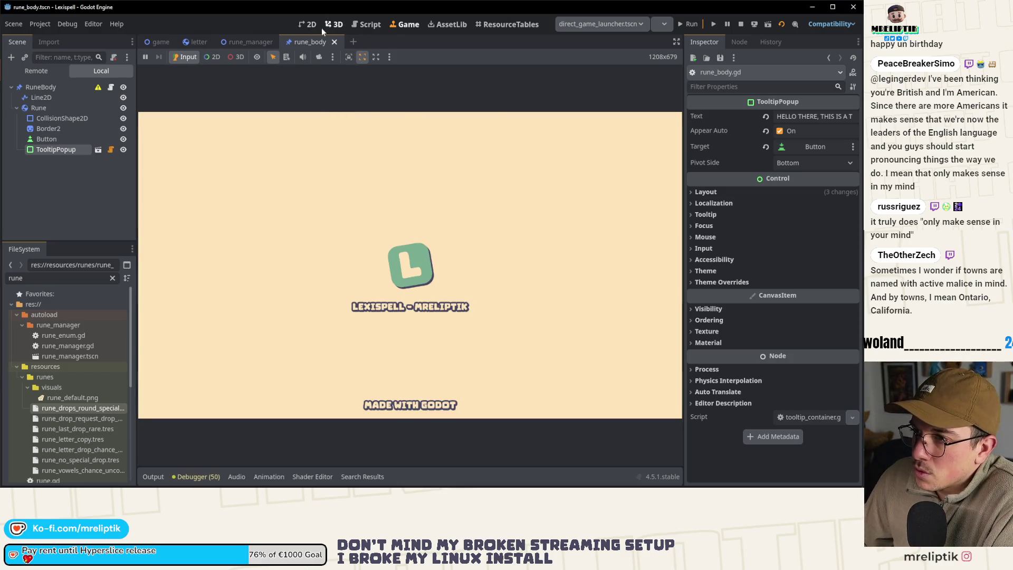
{"action": "left_click", "coordinate": [309, 25]}
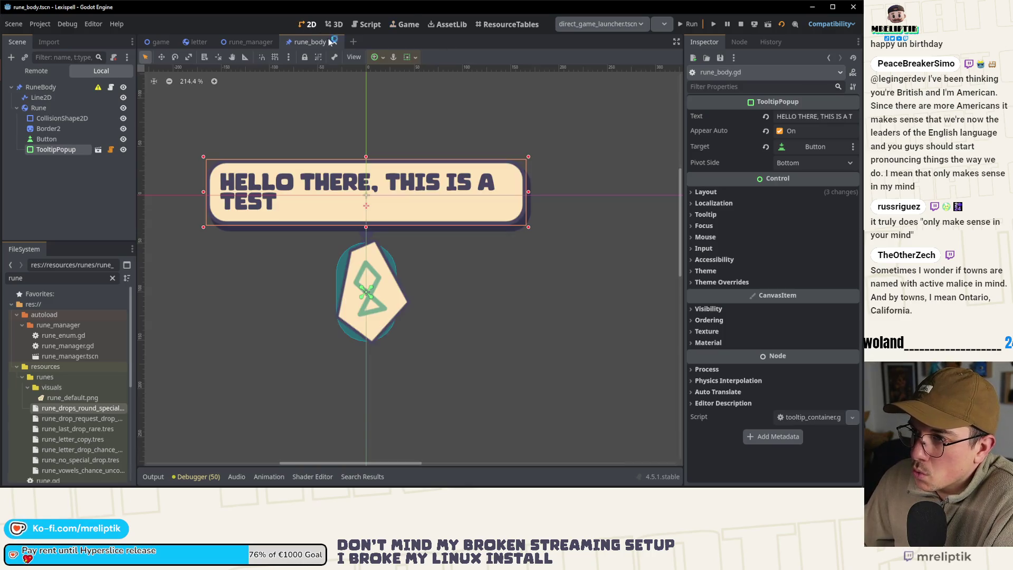
{"action": "left_click", "coordinate": [406, 24]}
{"action": "left_click", "coordinate": [274, 220]}
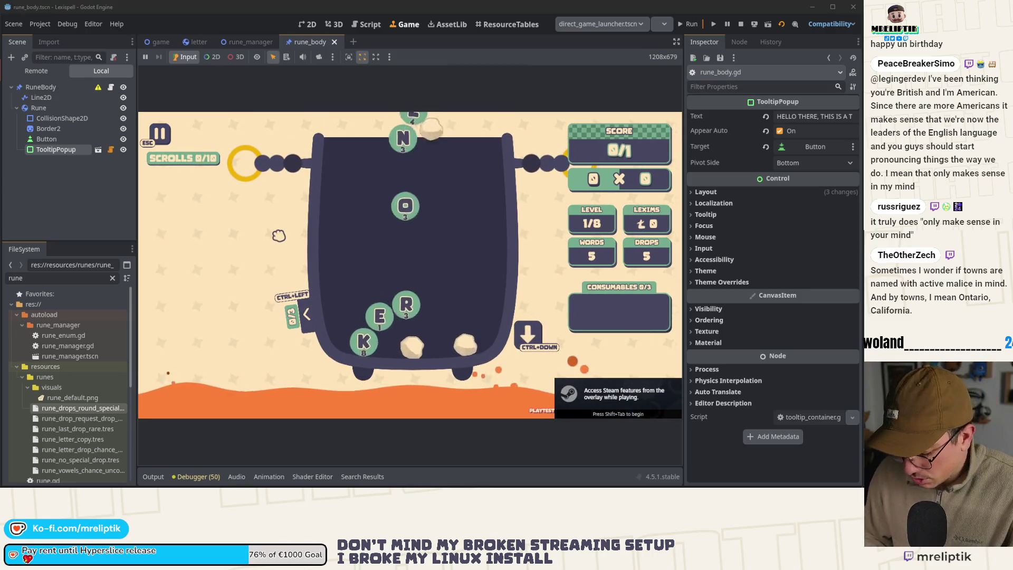
Step: Add extra runes via the dev console, then view the hanging rune charm's test tooltip
{"action": "key", "text": "grave"}
{"action": "key", "text": "grave"}
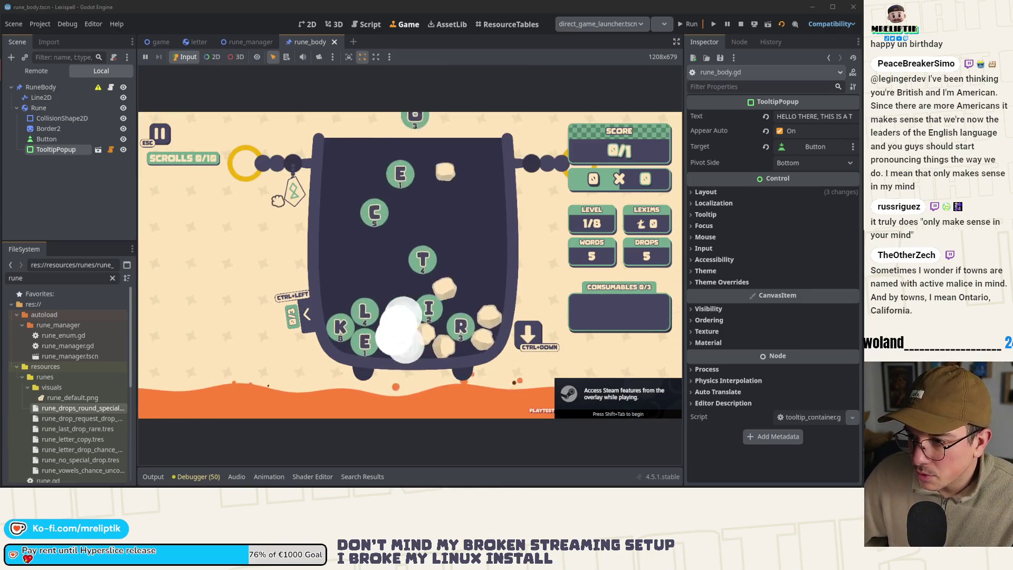
{"action": "key", "text": "grave"}
{"action": "key", "text": "grave"}
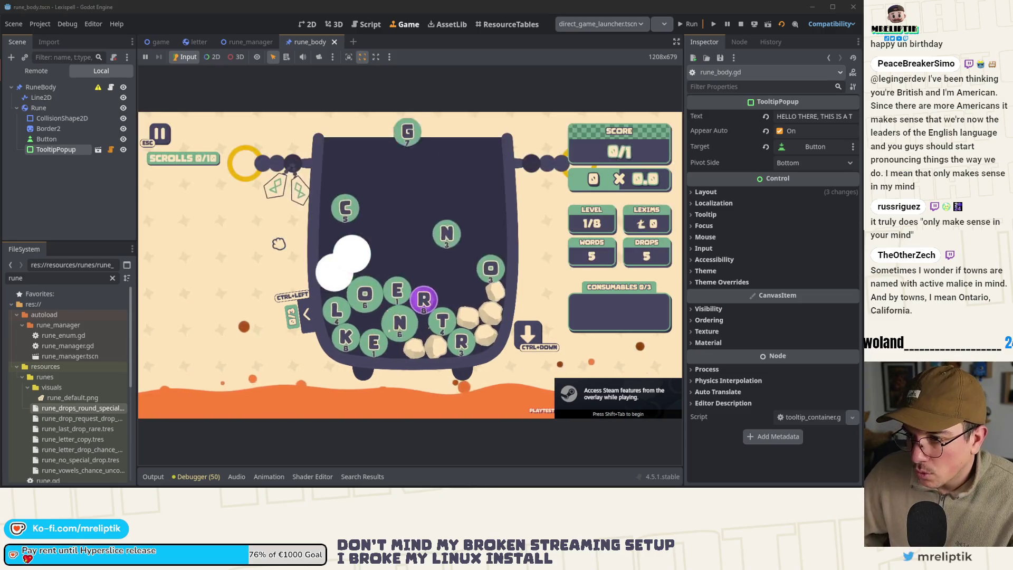
{"action": "mouse_move", "coordinate": [278, 203]}
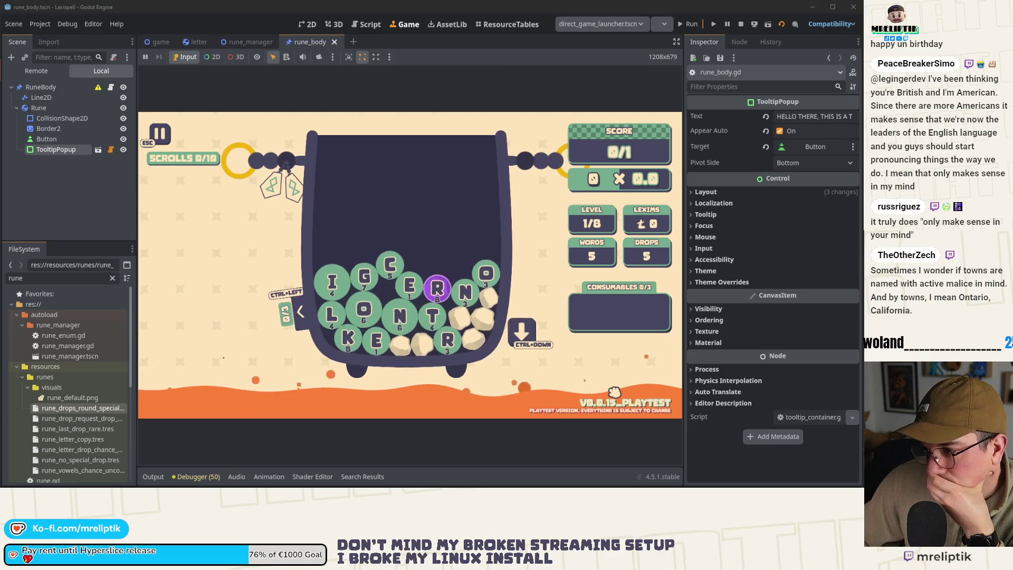
{"action": "mouse_move", "coordinate": [278, 191]}
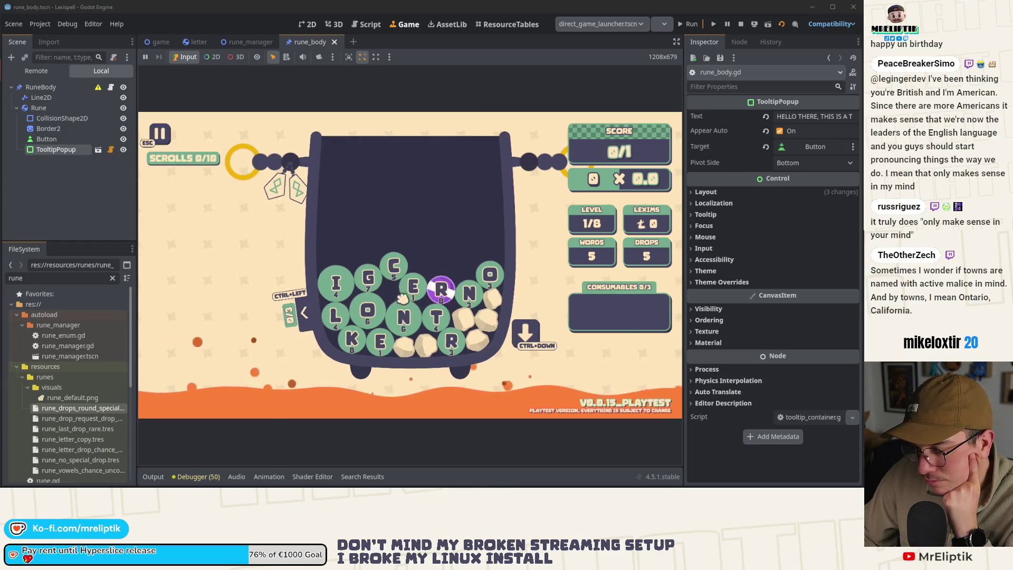
Step: Spell and submit the word CONE from runes C, O, N, E, then continue to the shop
{"action": "left_click", "coordinate": [393, 265]}
{"action": "left_click", "coordinate": [368, 310]}
{"action": "left_click", "coordinate": [404, 317]}
{"action": "left_click", "coordinate": [412, 286]}
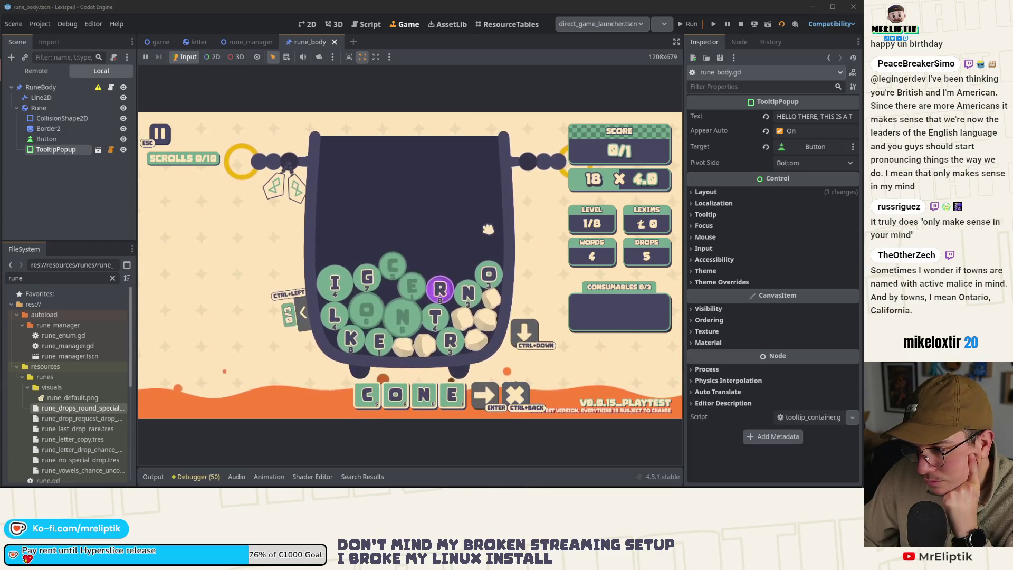
{"action": "key", "text": "Return"}
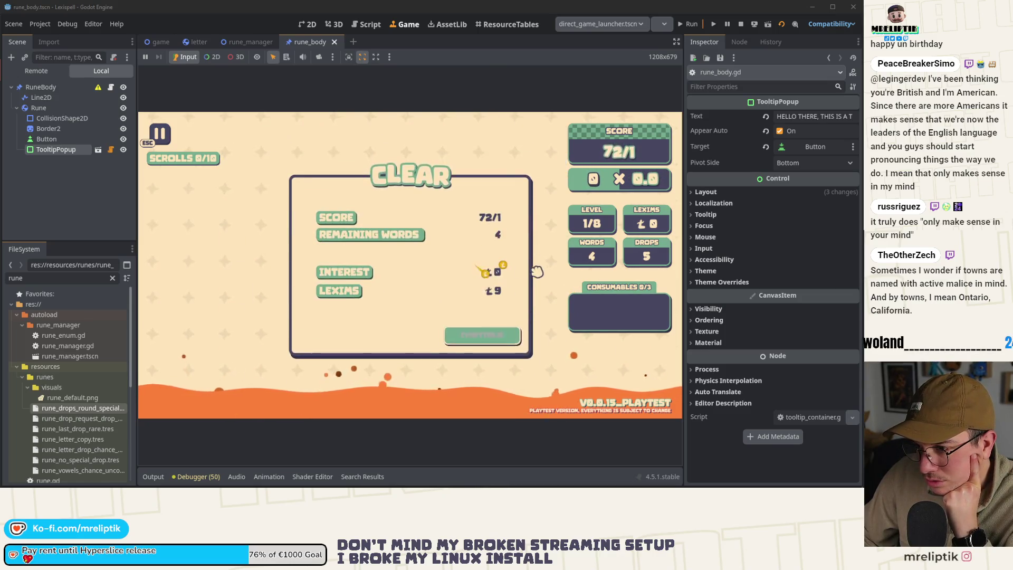
{"action": "left_click", "coordinate": [477, 333]}
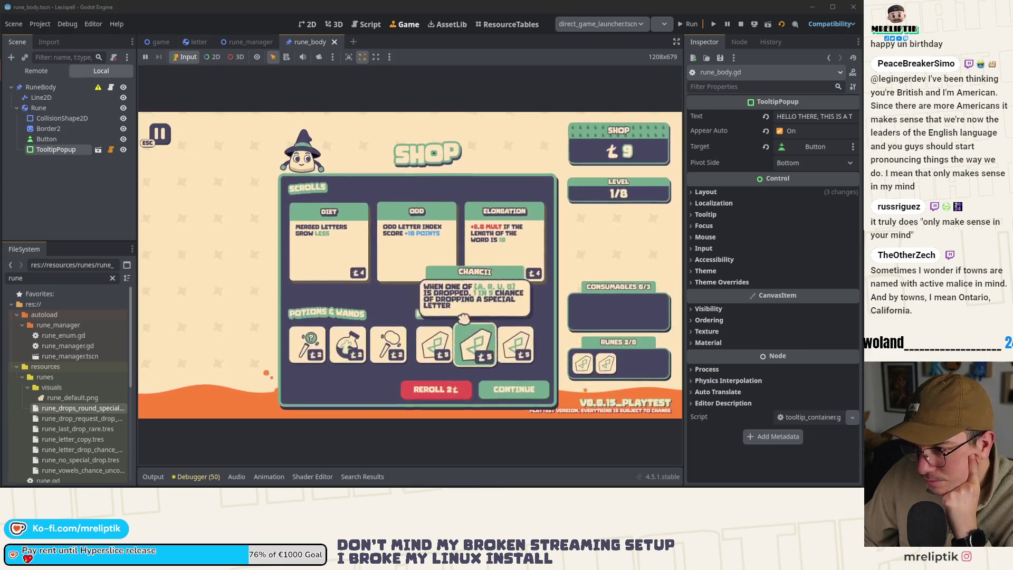
Step: Buy the ODD scroll and the GEMINII rune, then continue to level 2
{"action": "left_click", "coordinate": [413, 263]}
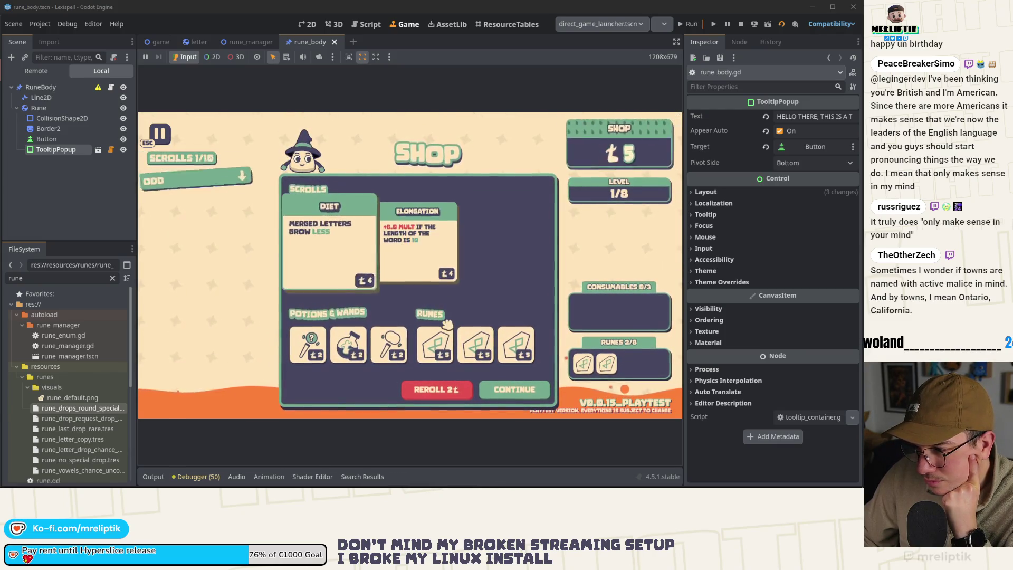
{"action": "mouse_move", "coordinate": [447, 348]}
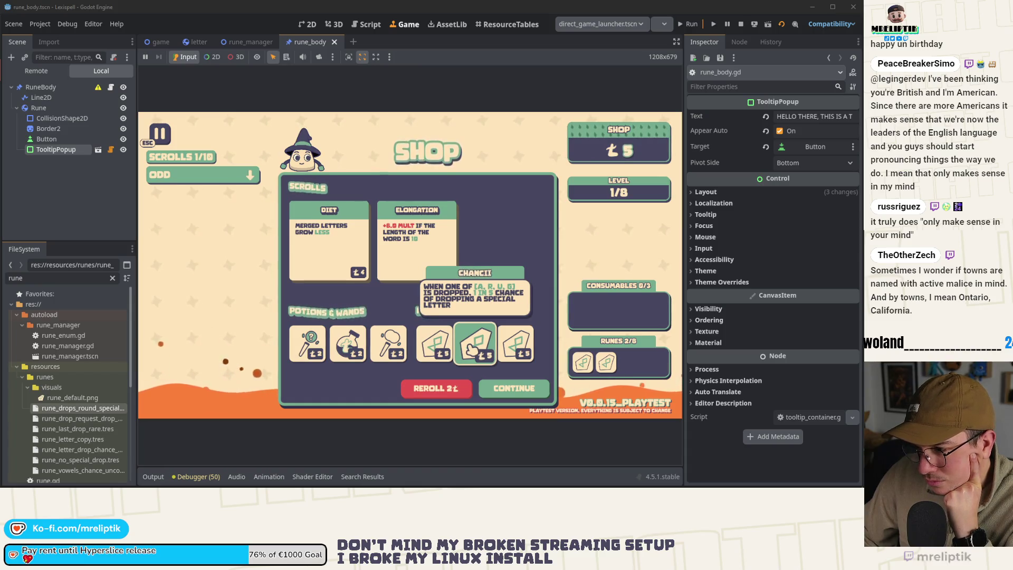
{"action": "left_click", "coordinate": [505, 346]}
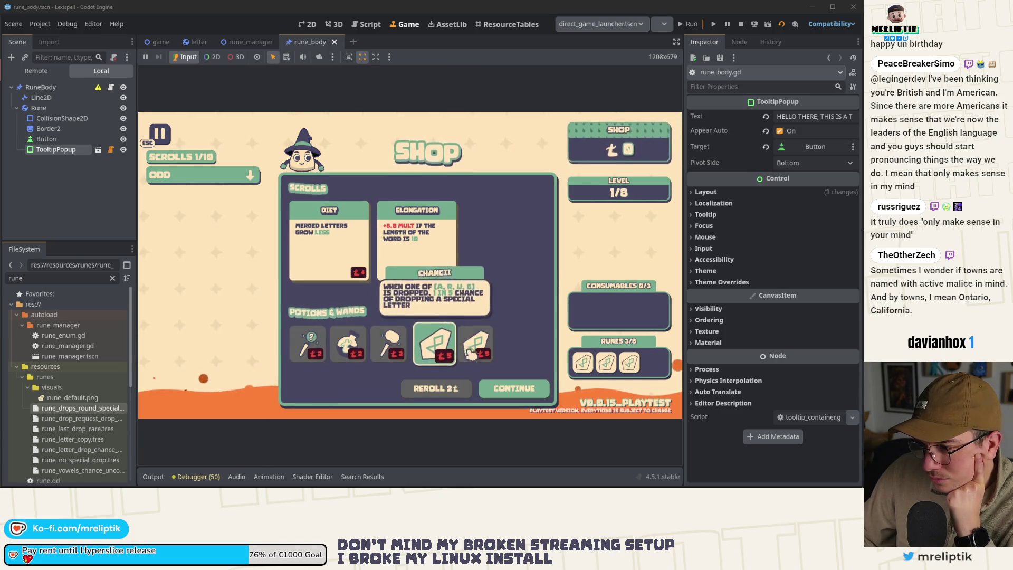
{"action": "left_click", "coordinate": [509, 388]}
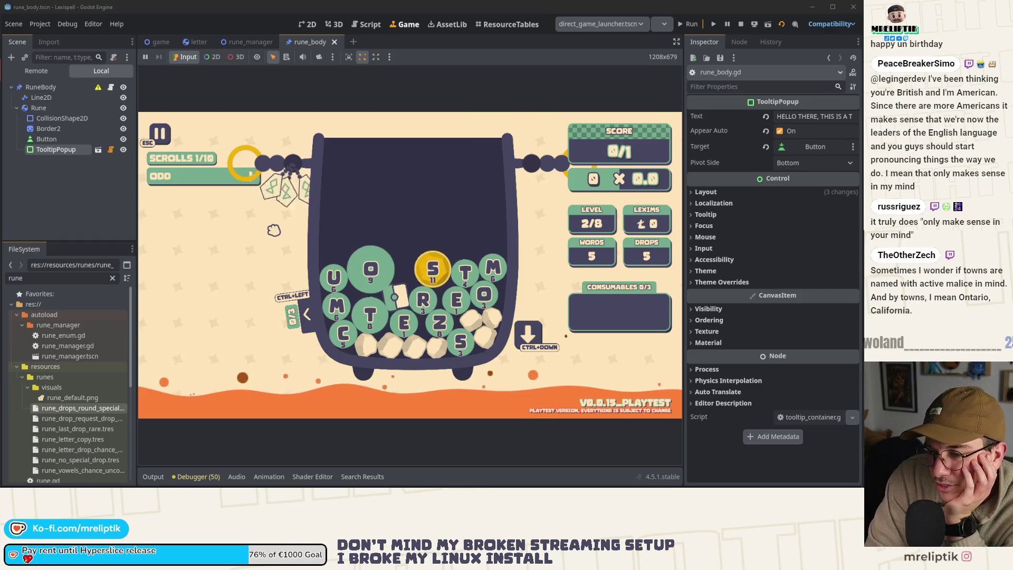
Step: Expand the ODD scroll's description and check the scroll's tooltip in the game
{"action": "mouse_move", "coordinate": [222, 181]}
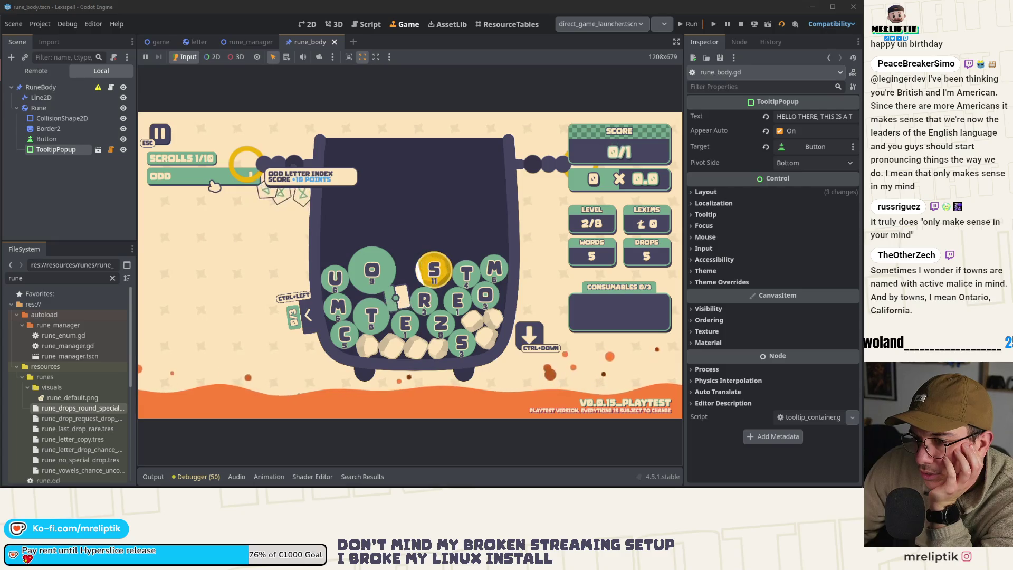
{"action": "left_click", "coordinate": [215, 185]}
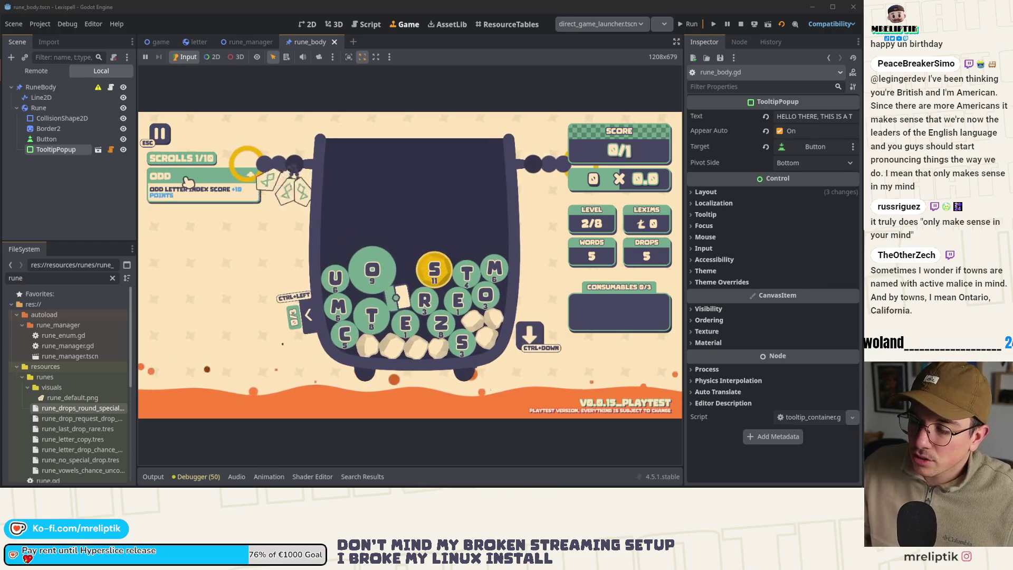
{"action": "mouse_move", "coordinate": [401, 305]}
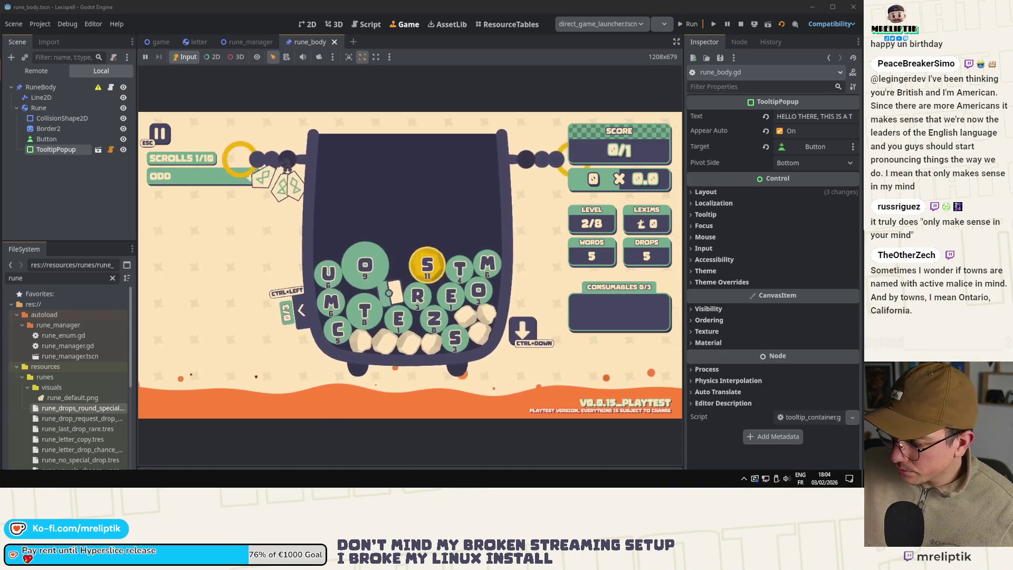
Step: Glance at the hidden tray icons, then stop the game and return to rune_body.gd
{"action": "left_click", "coordinate": [743, 478]}
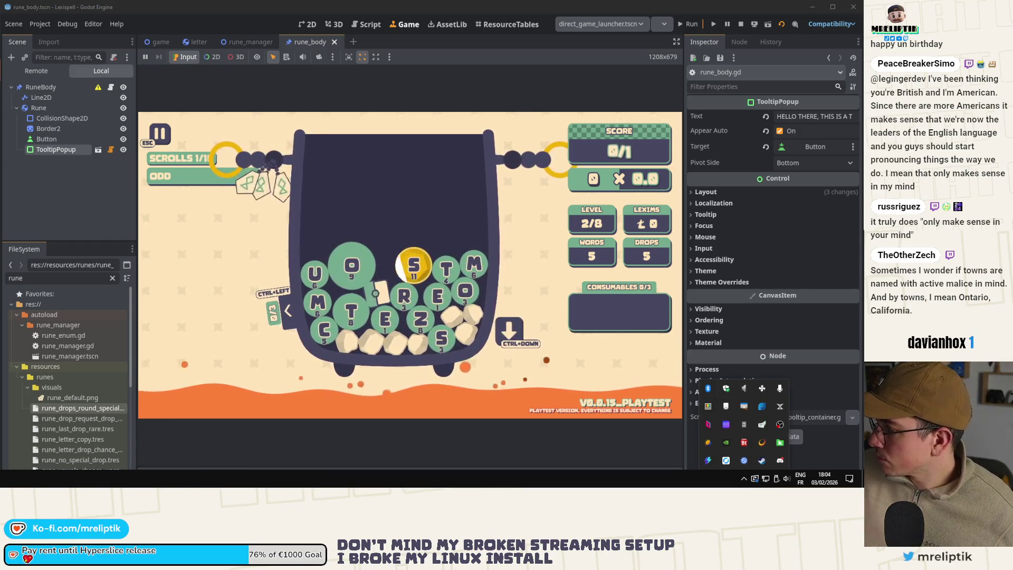
{"action": "key", "text": "Escape"}
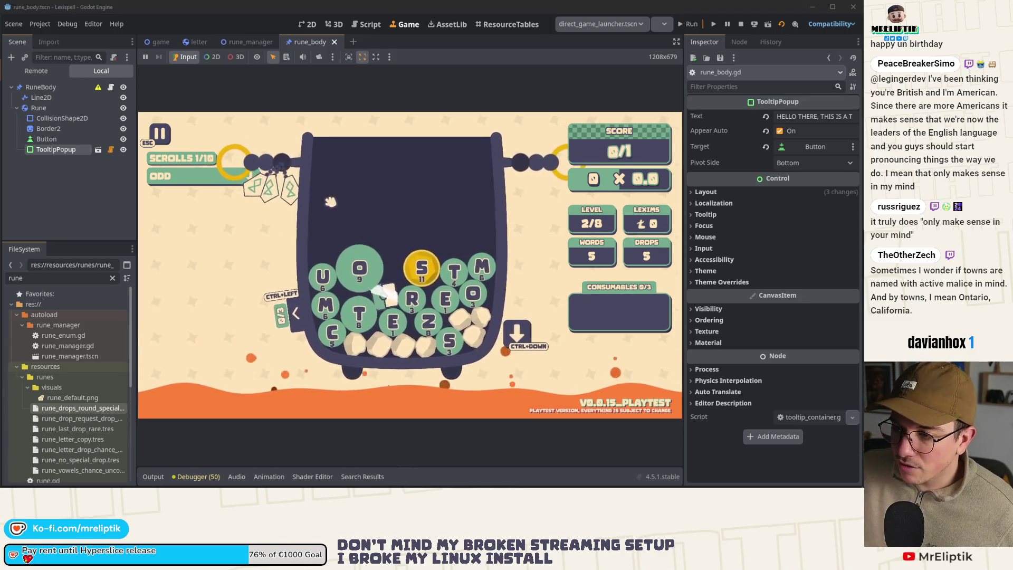
{"action": "mouse_move", "coordinate": [256, 212]}
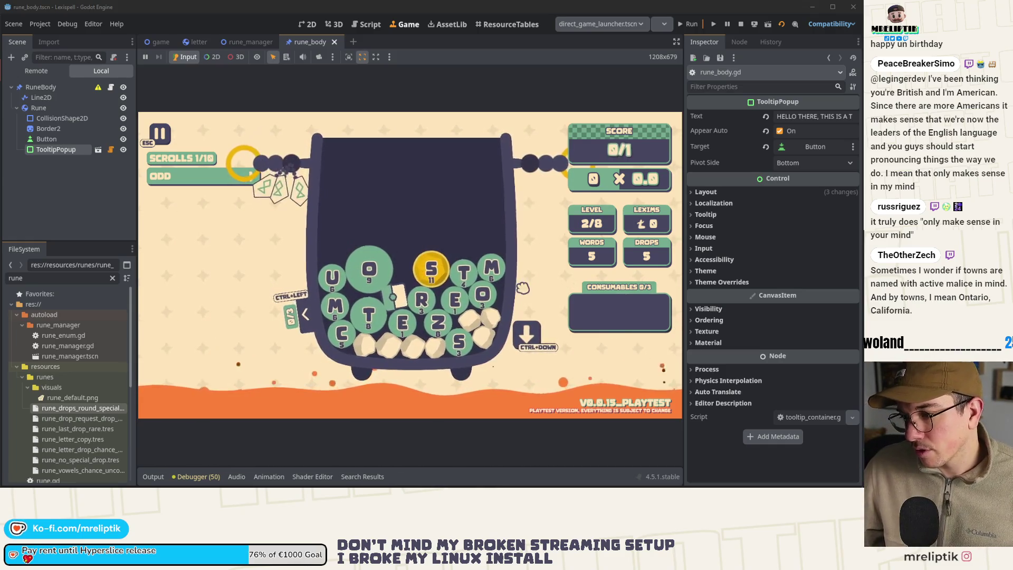
{"action": "key", "text": "F8"}
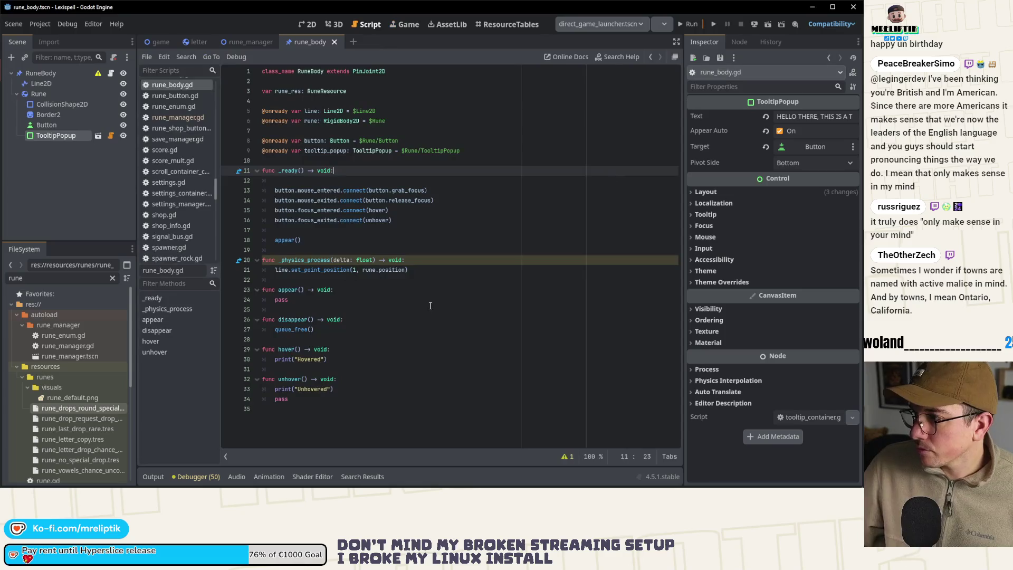
Step: Load the res://resources/runes/ folder into the ResourceTables editor
{"action": "scroll", "coordinate": [77, 414], "scroll_direction": "down", "scroll_amount": 3}
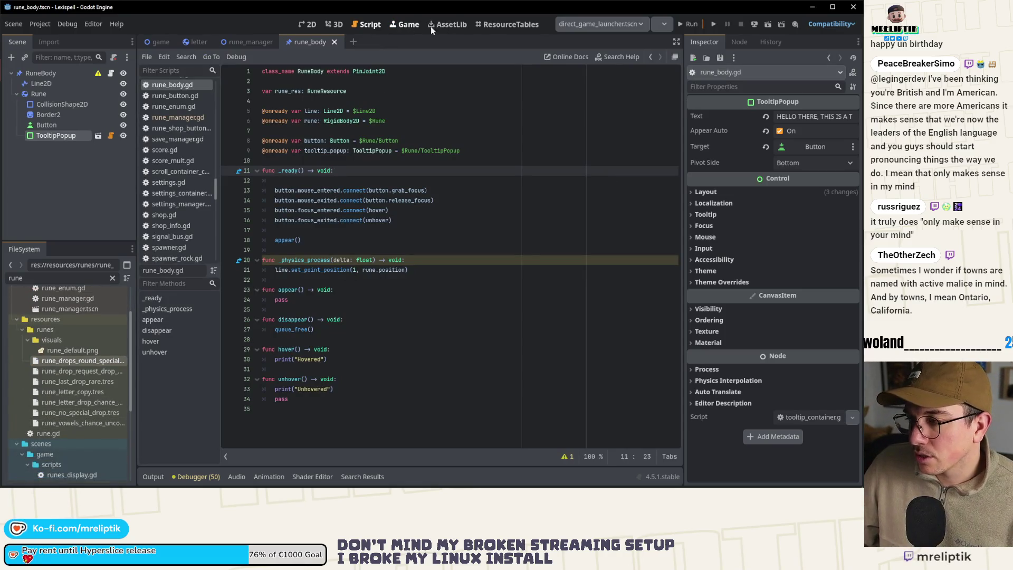
{"action": "left_click", "coordinate": [495, 28]}
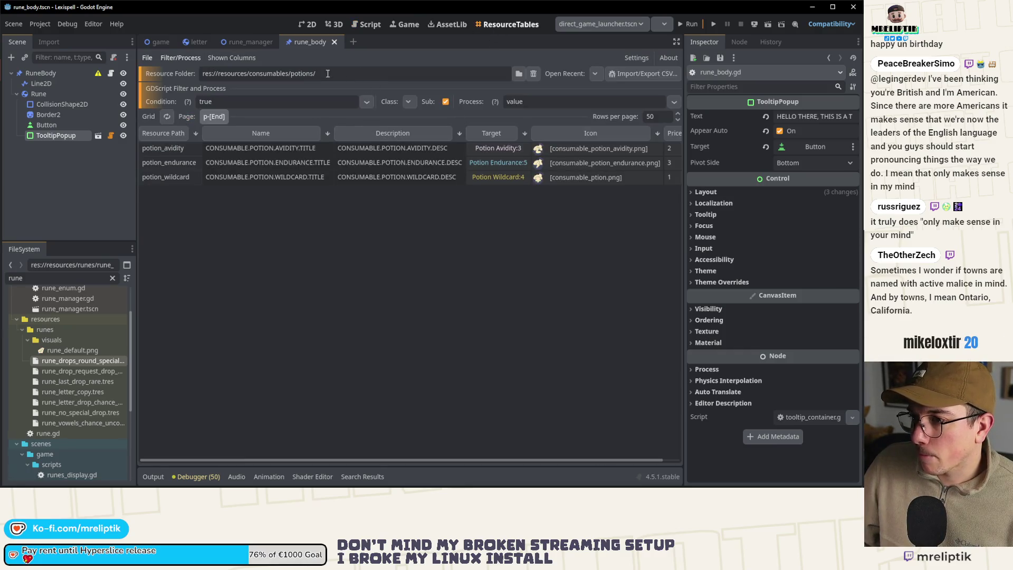
{"action": "left_click", "coordinate": [520, 73]}
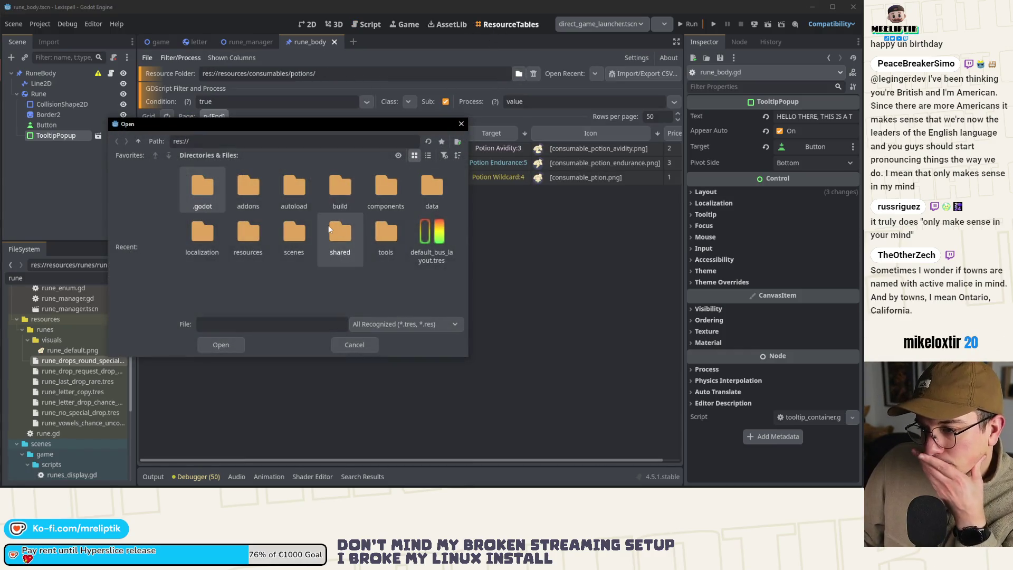
{"action": "double_click", "coordinate": [244, 240]}
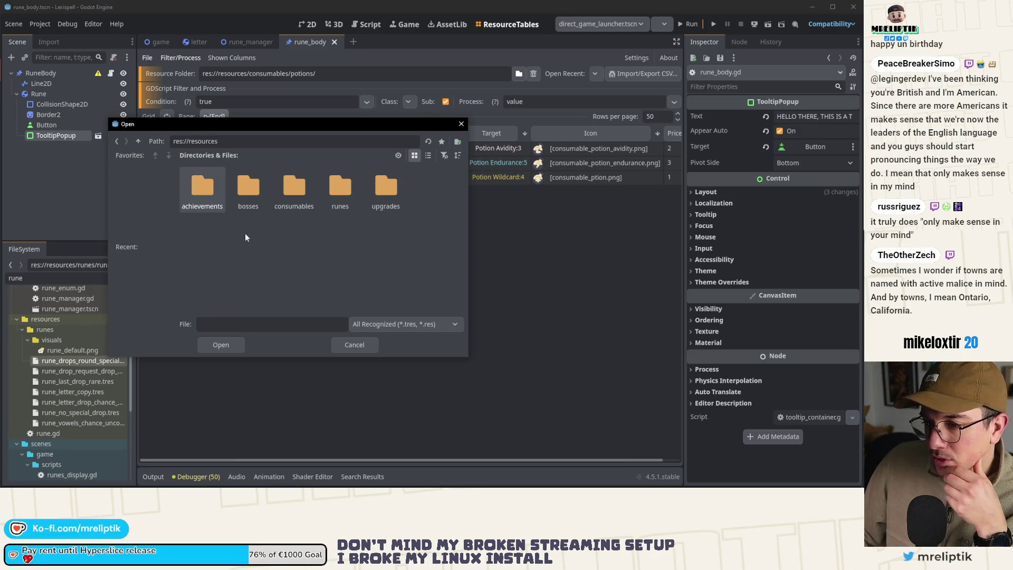
{"action": "double_click", "coordinate": [339, 190]}
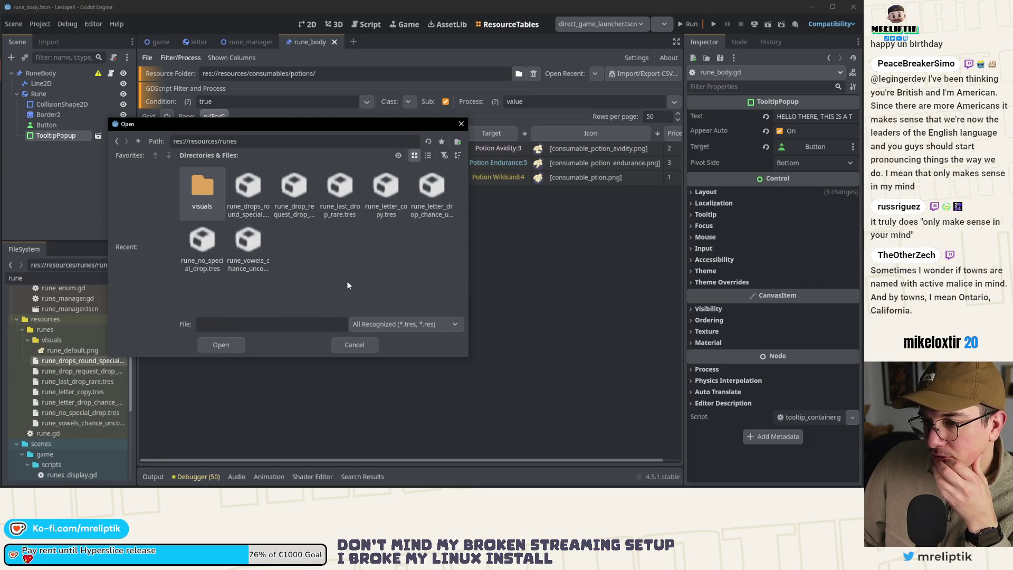
{"action": "left_click", "coordinate": [223, 346]}
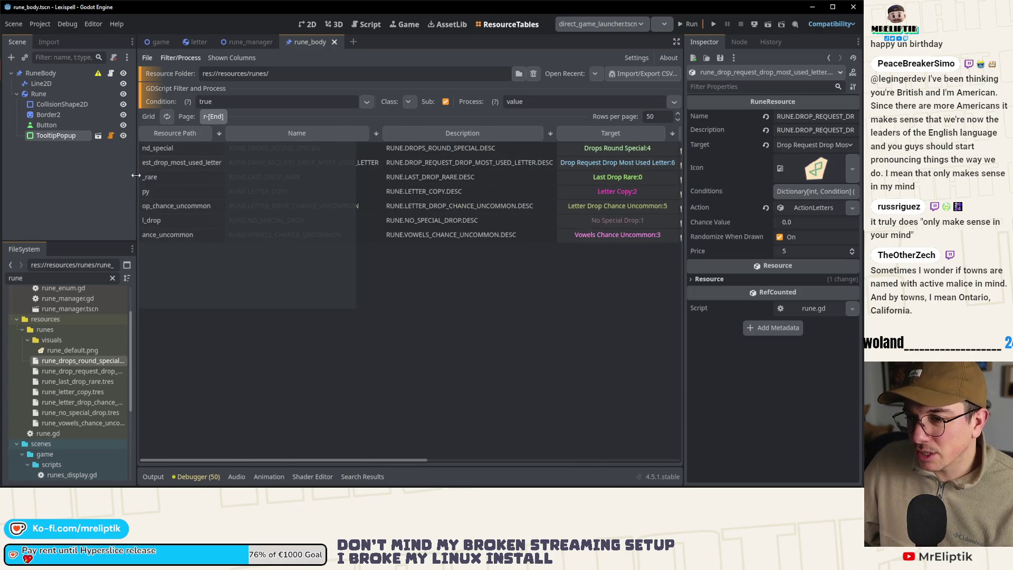
Step: Narrow the left dock, scroll the table right, and select the first rune's Price cell (5)
{"action": "left_click_drag", "start_coordinate": [136, 175], "coordinate": [111, 175]}
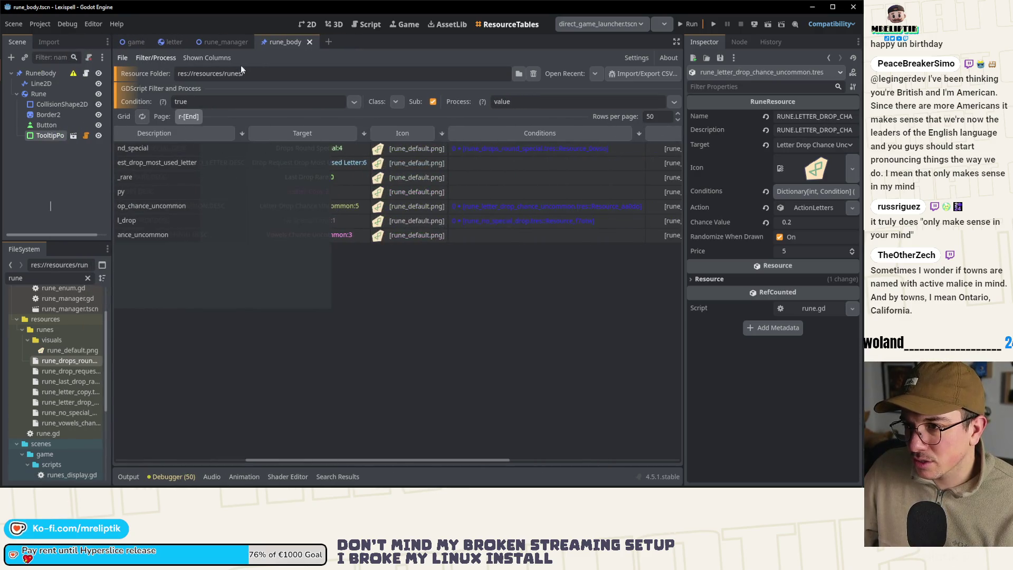
{"action": "left_click", "coordinate": [447, 24]}
{"action": "left_click", "coordinate": [488, 30]}
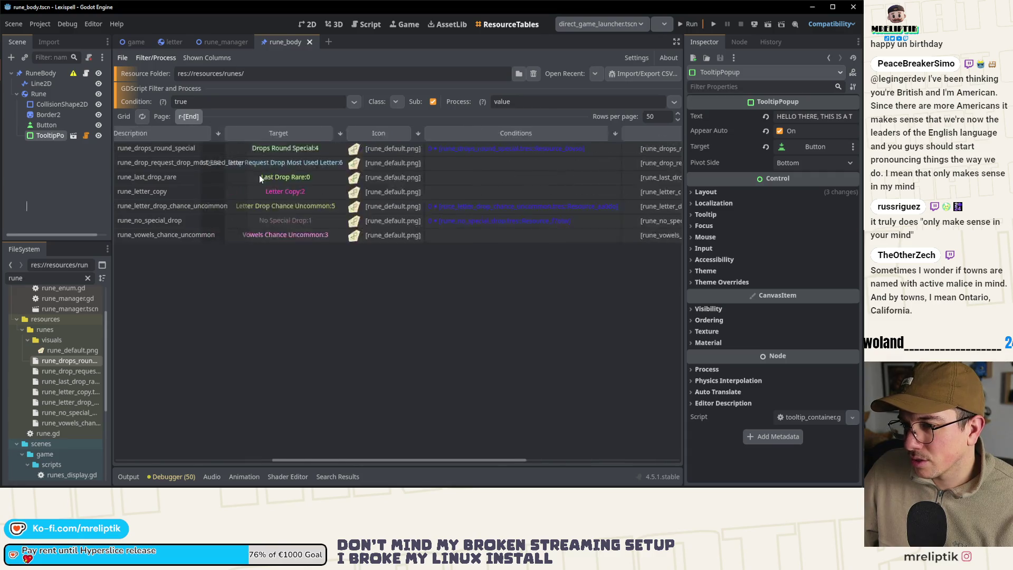
{"action": "scroll", "coordinate": [401, 163], "scroll_direction": "right", "scroll_amount": 5}
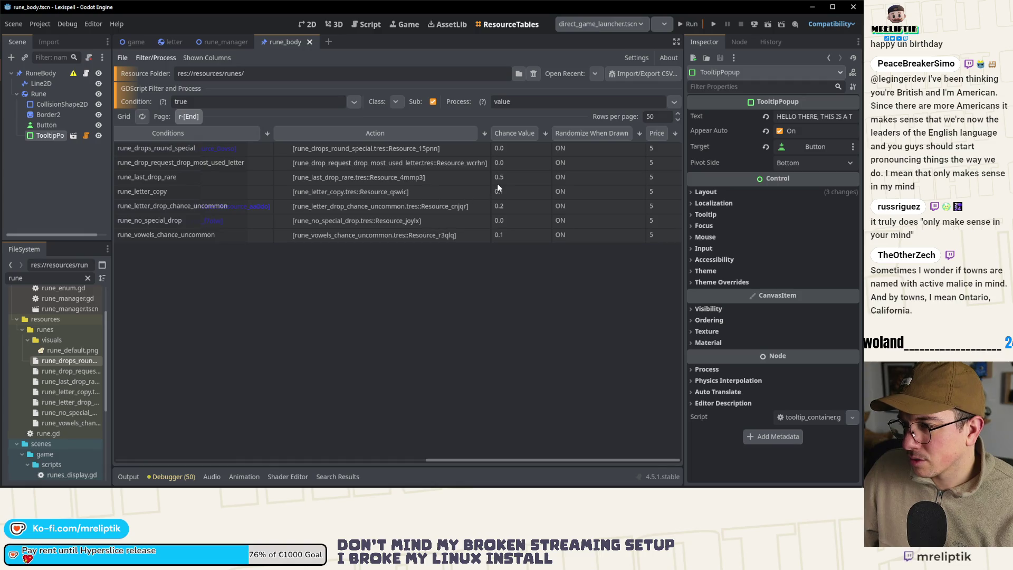
{"action": "left_click", "coordinate": [658, 149]}
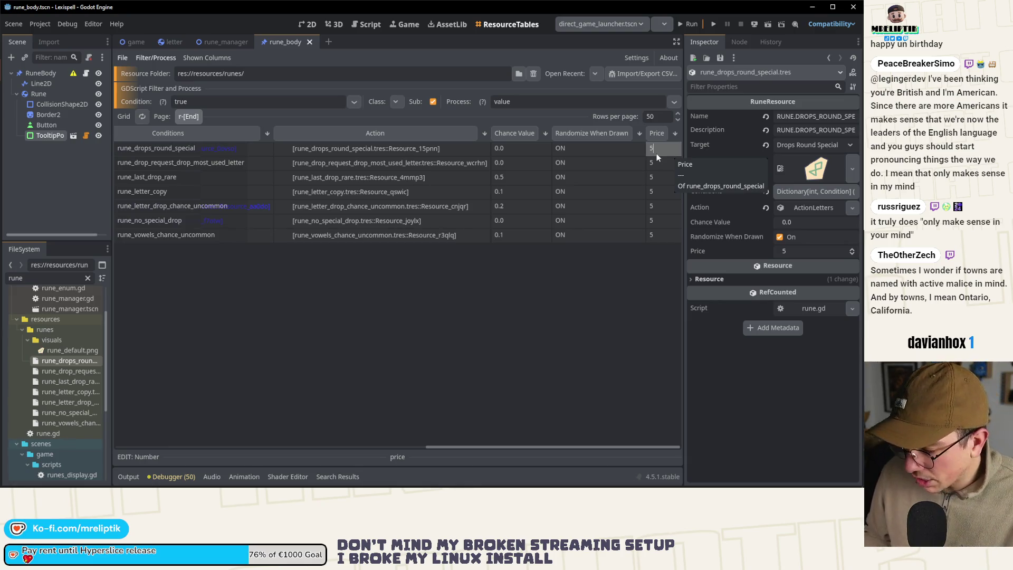
Step: Set the first rune's price to 3, correcting an initial entry of 2
{"action": "key", "text": "BackSpace"}
{"action": "type", "text": "2"}
{"action": "key", "text": "Return"}
{"action": "key", "text": "BackSpace"}
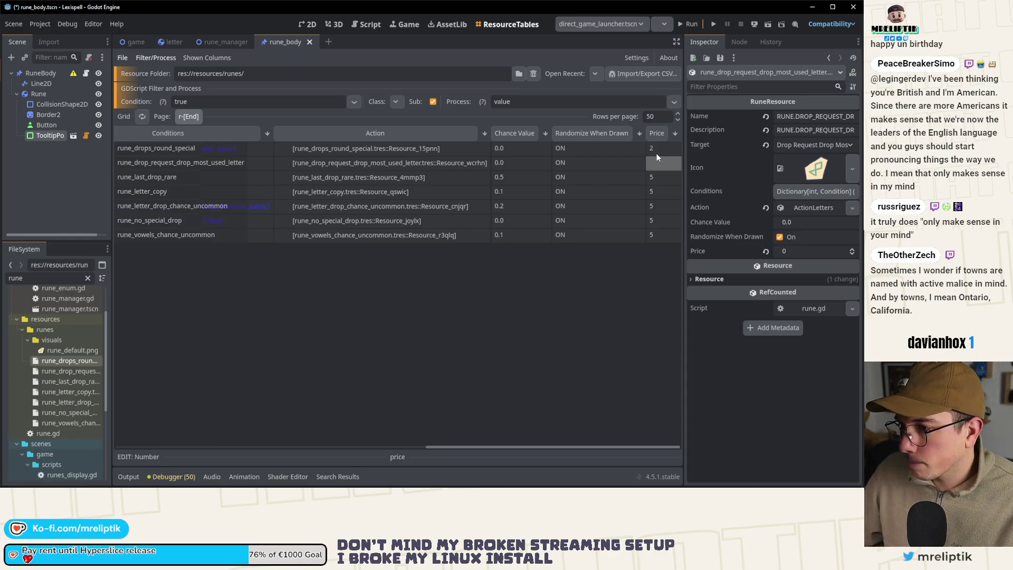
{"action": "left_click", "coordinate": [651, 146]}
{"action": "key", "text": "BackSpace"}
{"action": "type", "text": "3"}
{"action": "key", "text": "Return"}
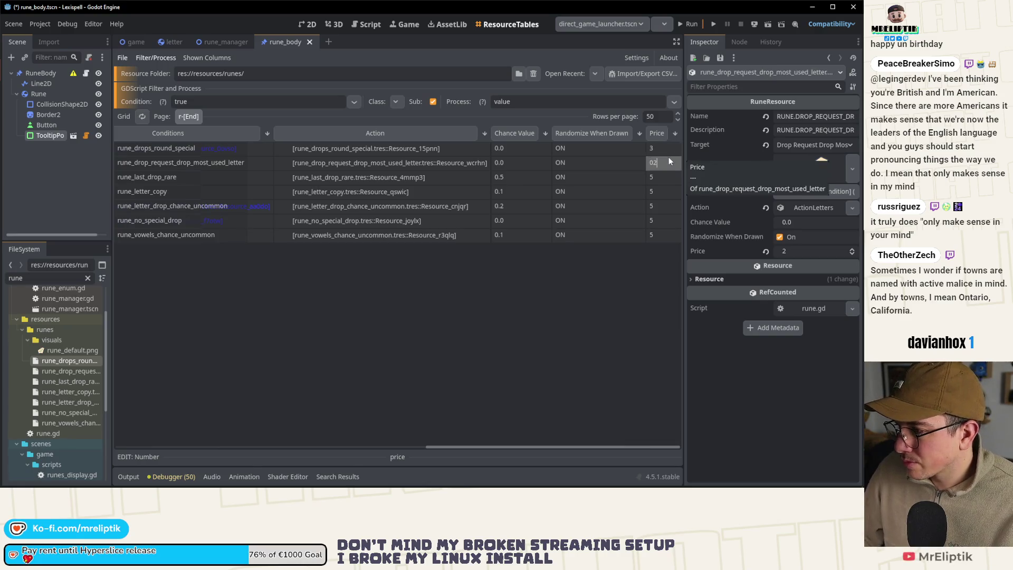
Step: Set the remaining rune prices to 2, 3, 1, 2, 2 and 3, and save
{"action": "type", "text": "2"}
{"action": "key", "text": "Return"}
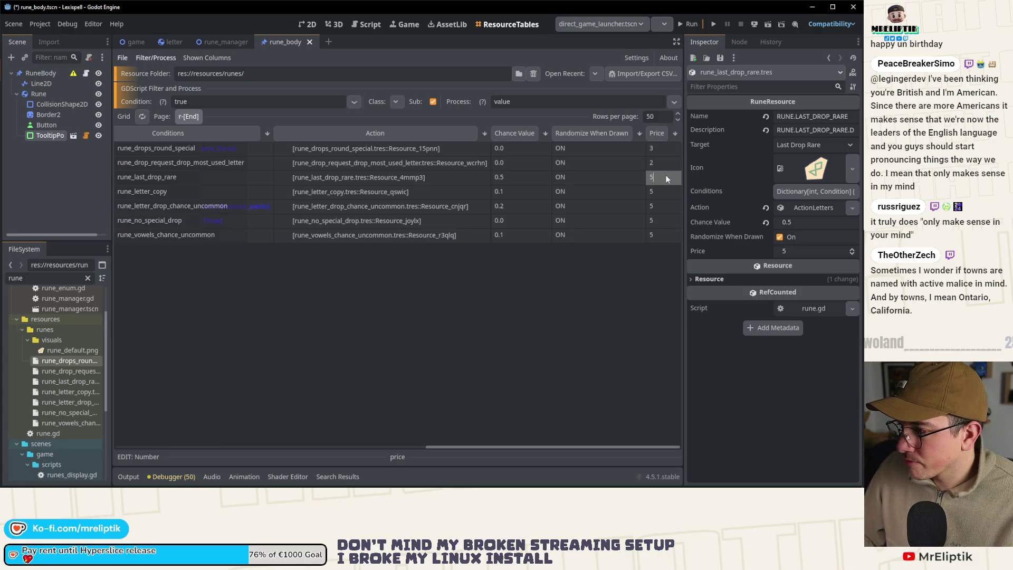
{"action": "key", "text": "BackSpace"}
{"action": "type", "text": "3"}
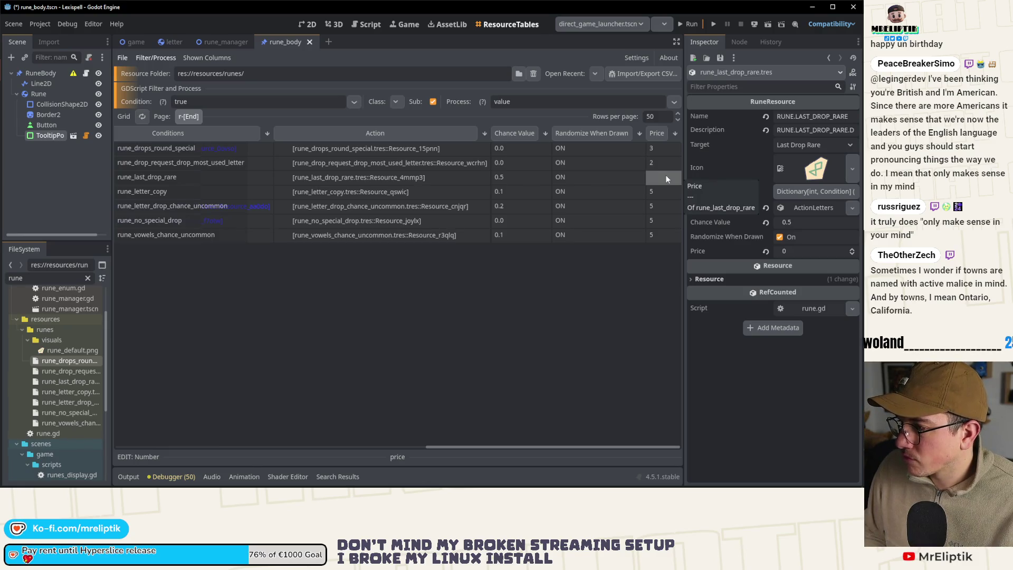
{"action": "key", "text": "Return"}
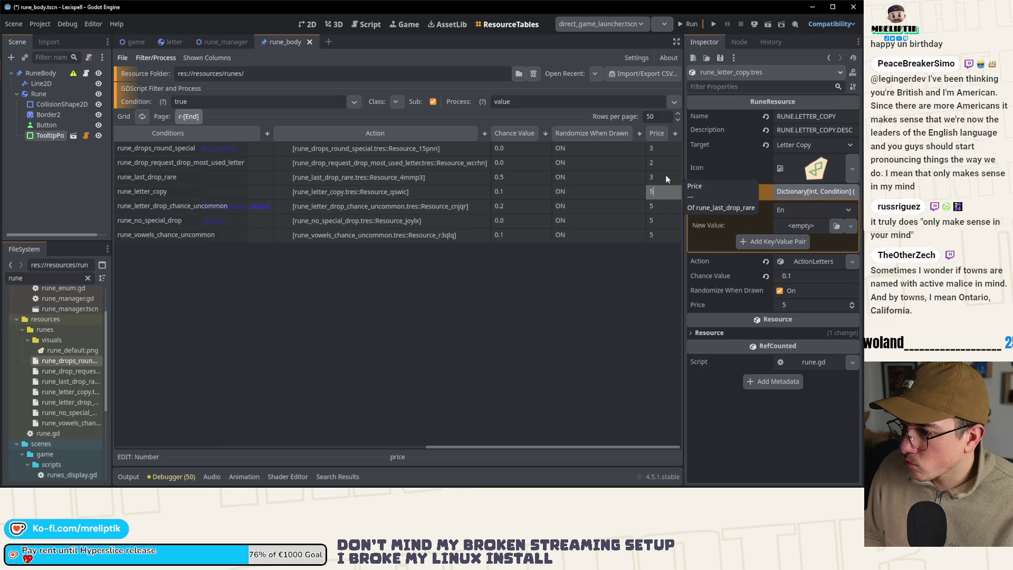
{"action": "type", "text": "1"}
{"action": "key", "text": "Return"}
{"action": "key", "text": "BackSpace"}
{"action": "type", "text": "2"}
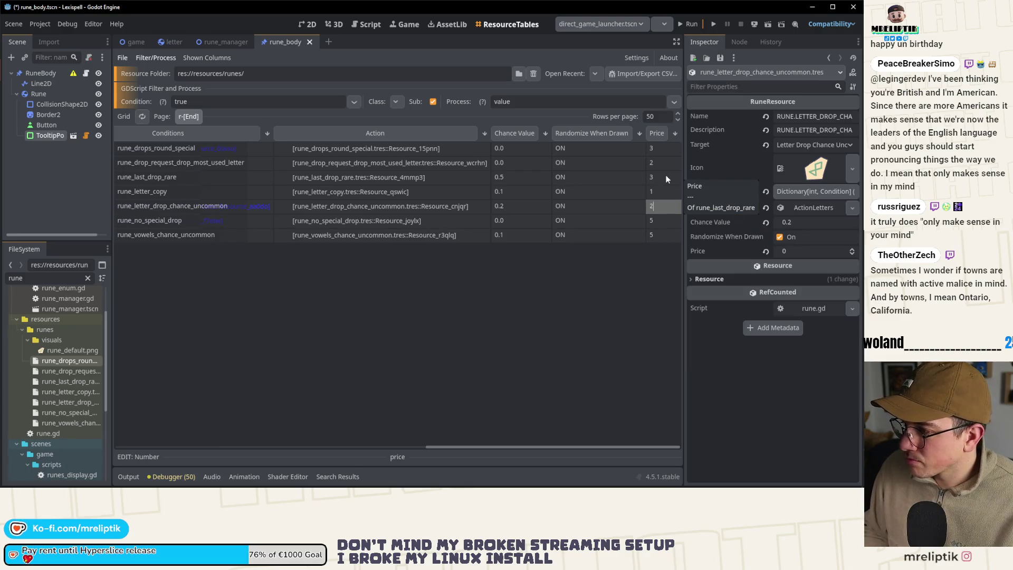
{"action": "key", "text": "Return"}
{"action": "key", "text": "Return"}
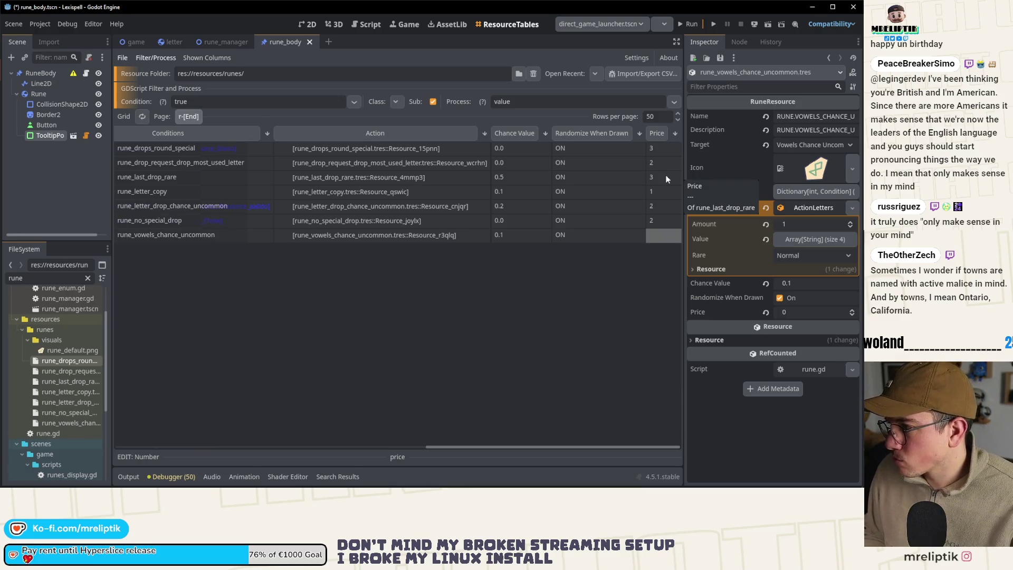
{"action": "type", "text": "3"}
{"action": "key", "text": "Return"}
{"action": "key", "text": "ctrl+s"}
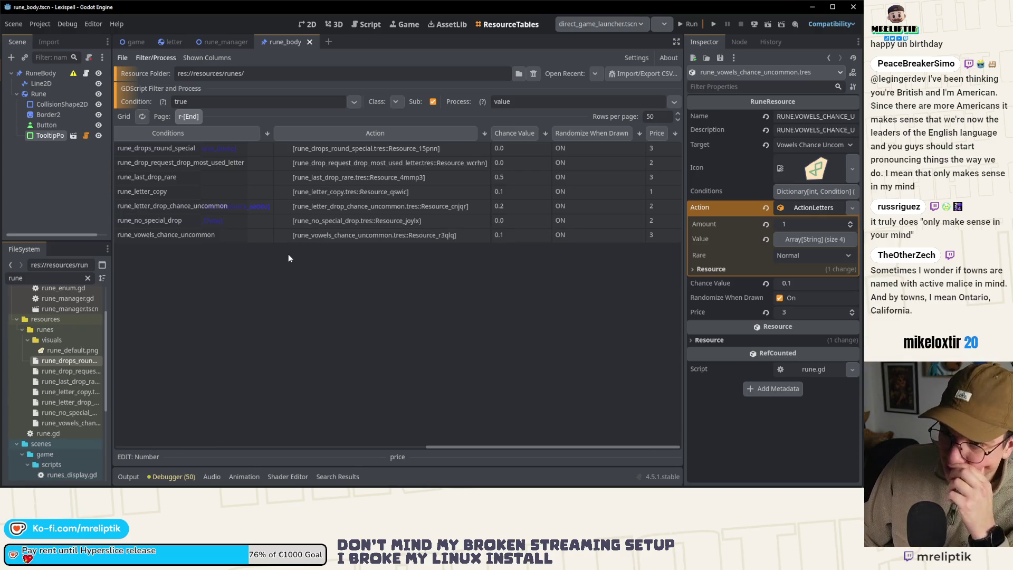
{"action": "left_click", "coordinate": [311, 24]}
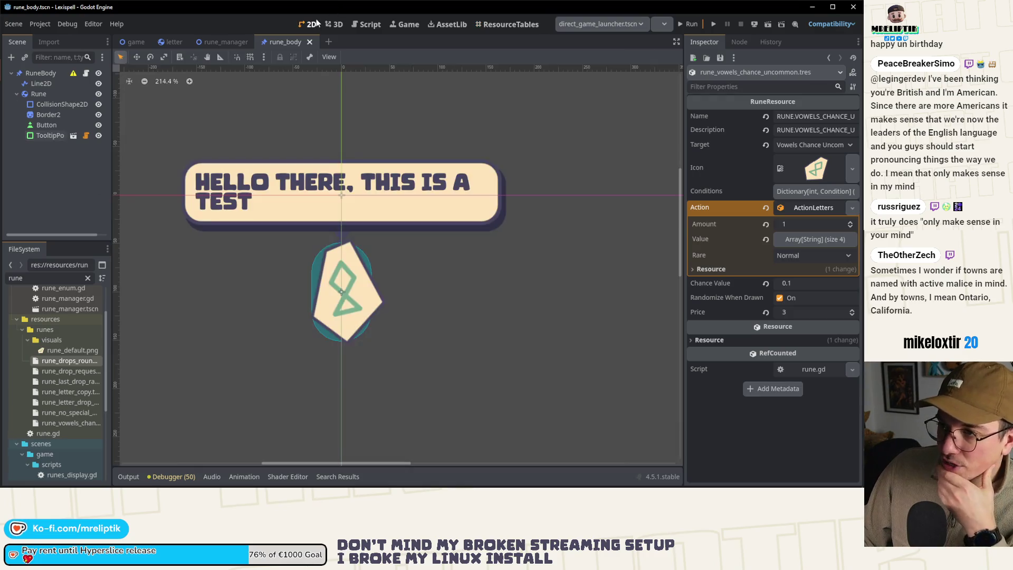
Step: In the 2D view, step through the rune_manager and letter tabs to open game.tscn
{"action": "scroll", "coordinate": [305, 258], "scroll_direction": "down", "scroll_amount": 3}
{"action": "scroll", "coordinate": [345, 274], "scroll_direction": "up", "scroll_amount": 2}
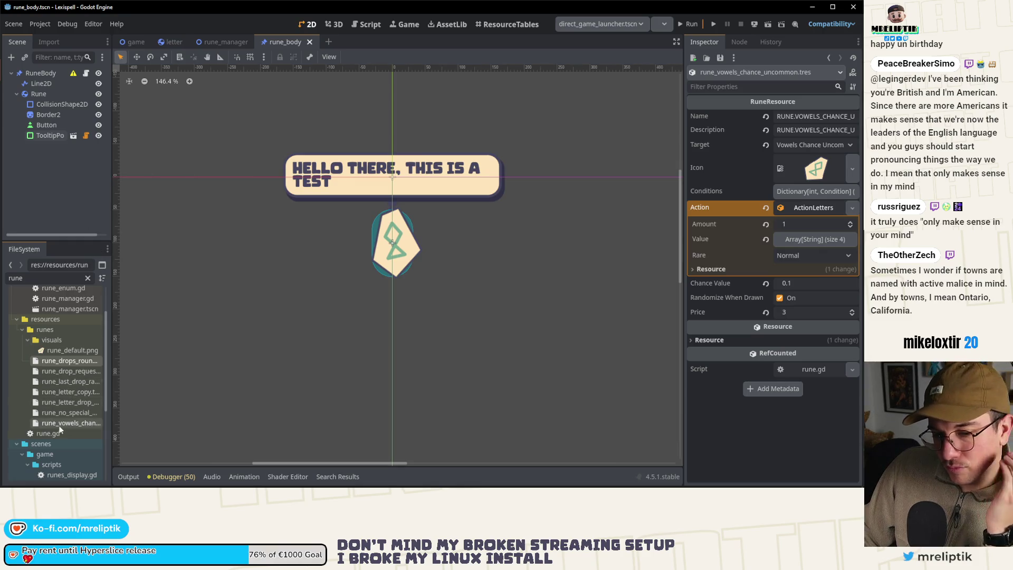
{"action": "mouse_move", "coordinate": [73, 486]}
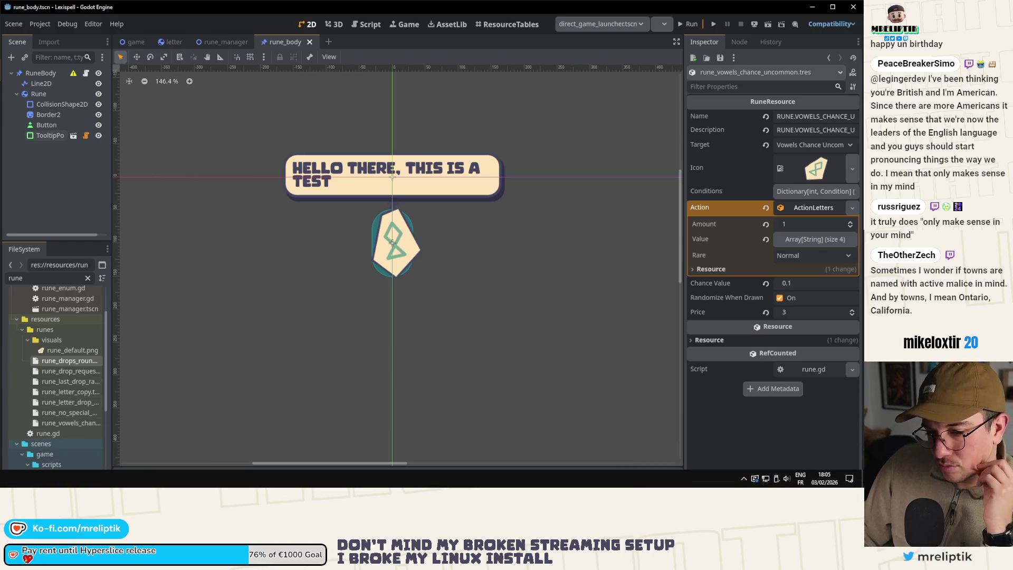
{"action": "left_click", "coordinate": [337, 24]}
{"action": "left_click", "coordinate": [310, 24]}
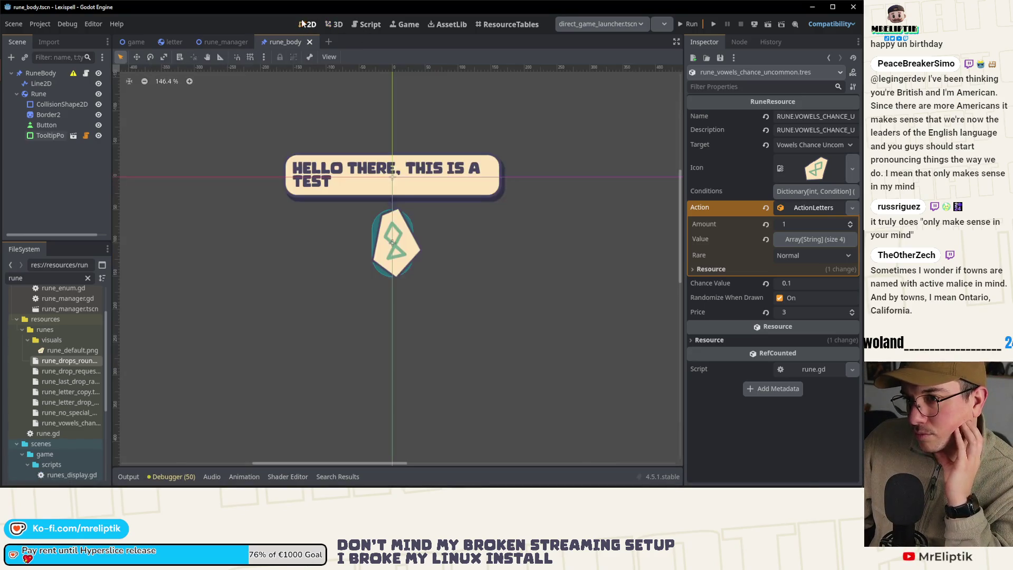
{"action": "left_click", "coordinate": [226, 42]}
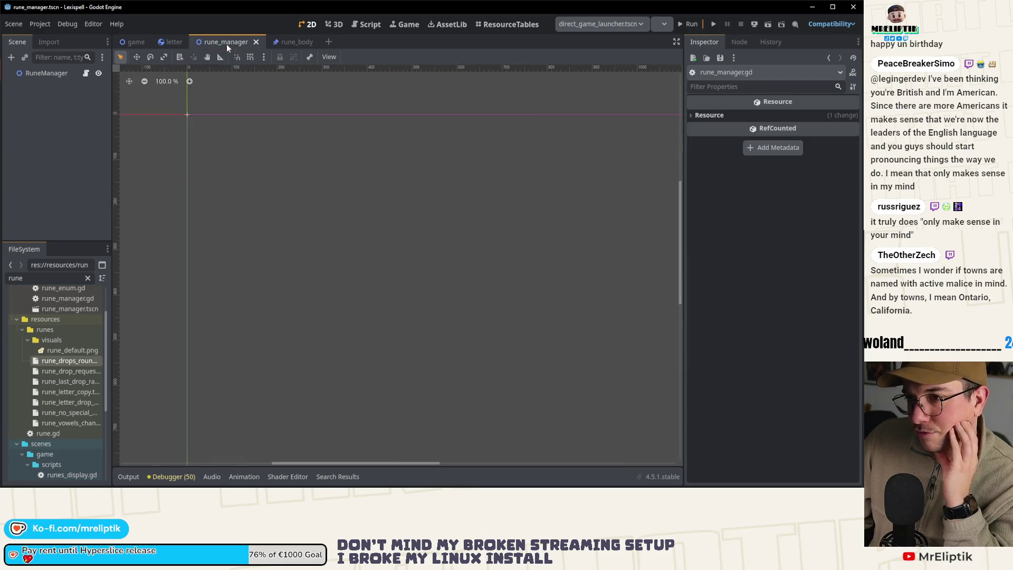
{"action": "left_click", "coordinate": [172, 42]}
{"action": "left_click", "coordinate": [132, 42]}
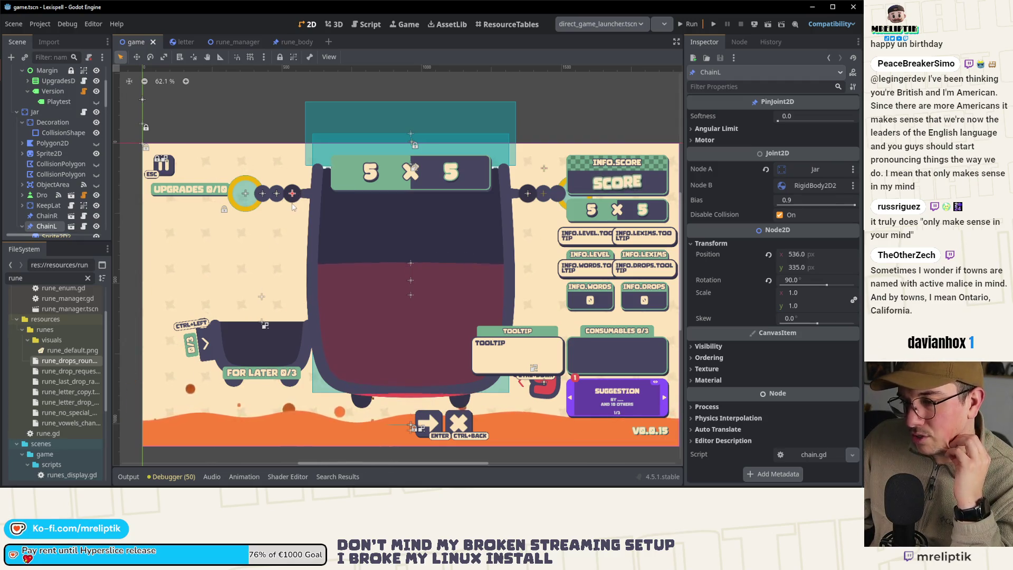
Step: Collapse ChainL in the Scene dock and inspect the LeftDisplay node's properties in the Inspector
{"action": "scroll", "coordinate": [48, 215], "scroll_direction": "down", "scroll_amount": 3}
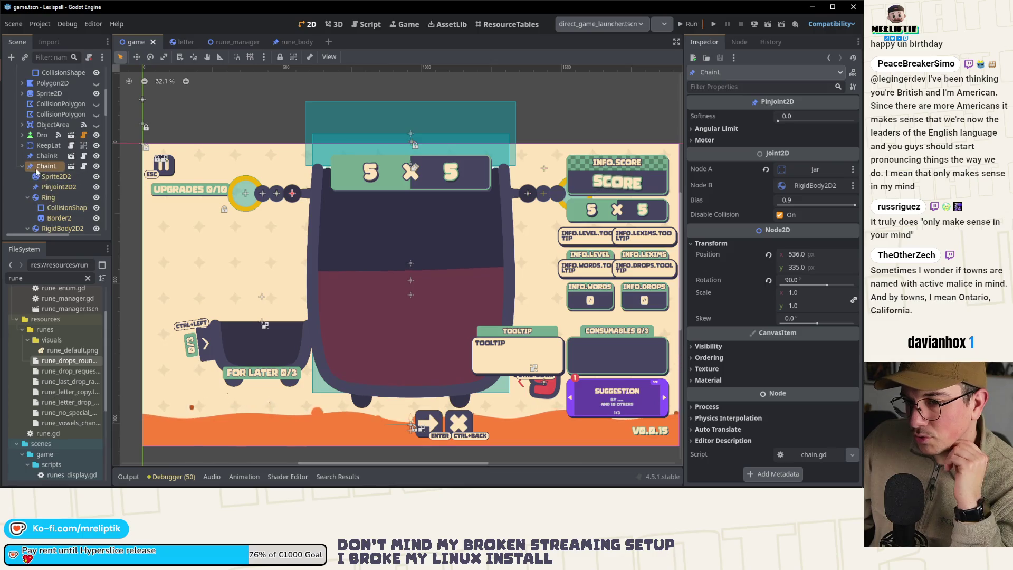
{"action": "left_click", "coordinate": [22, 166]}
{"action": "left_click", "coordinate": [46, 198]}
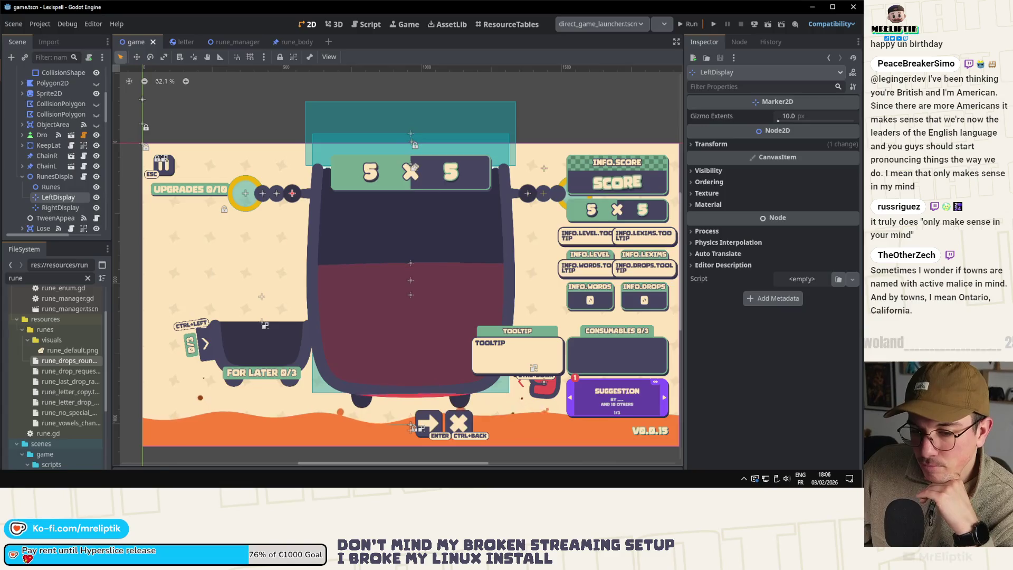
{"action": "key", "text": "alt+Tab"}
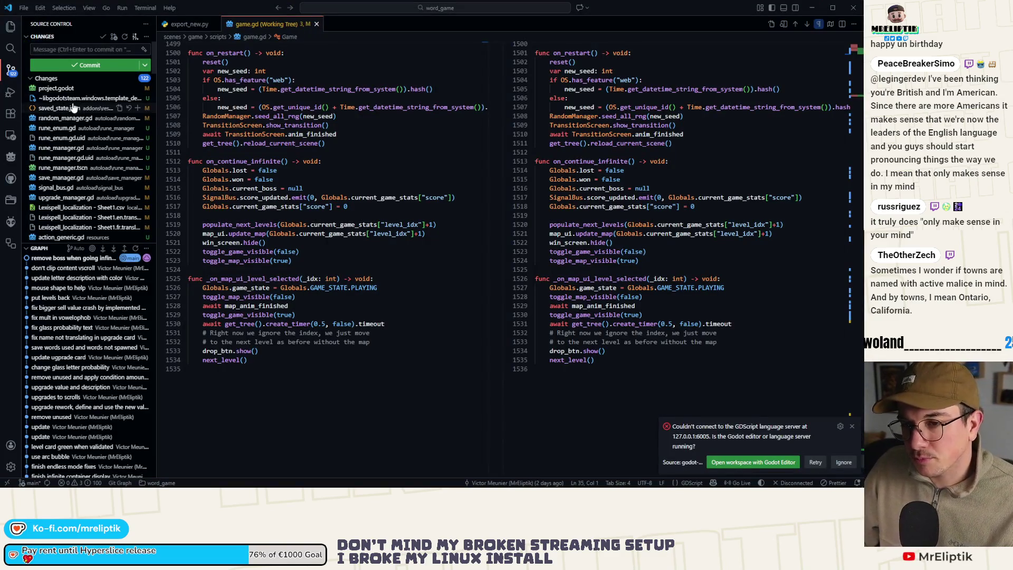
Step: Review the project.godot and random_manager.gd diffs, leaving project.godot unstaged
{"action": "left_click", "coordinate": [56, 88]}
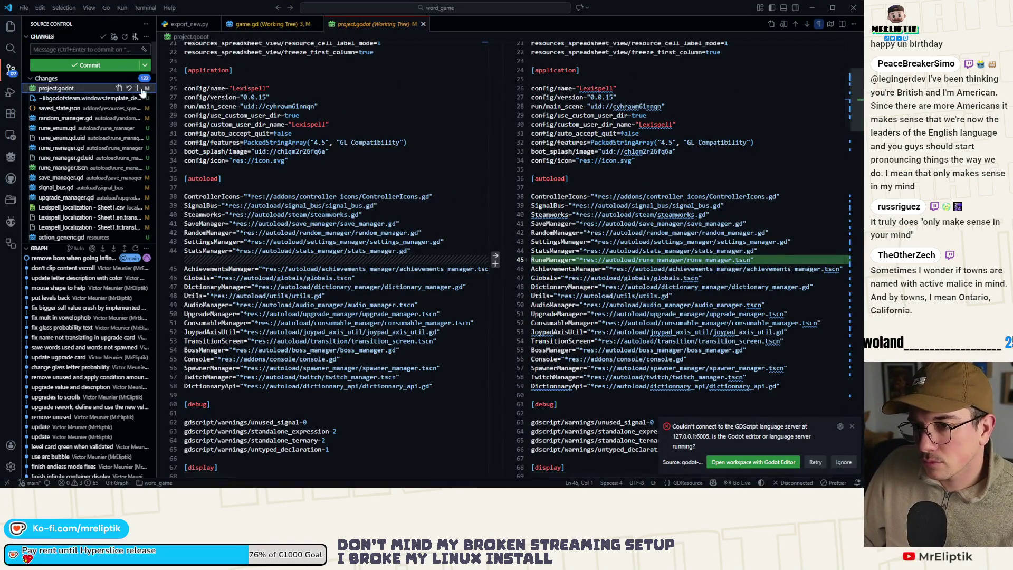
{"action": "left_click", "coordinate": [138, 88]}
{"action": "left_click", "coordinate": [53, 127]}
{"action": "scroll", "coordinate": [76, 222], "scroll_direction": "down", "scroll_amount": 10}
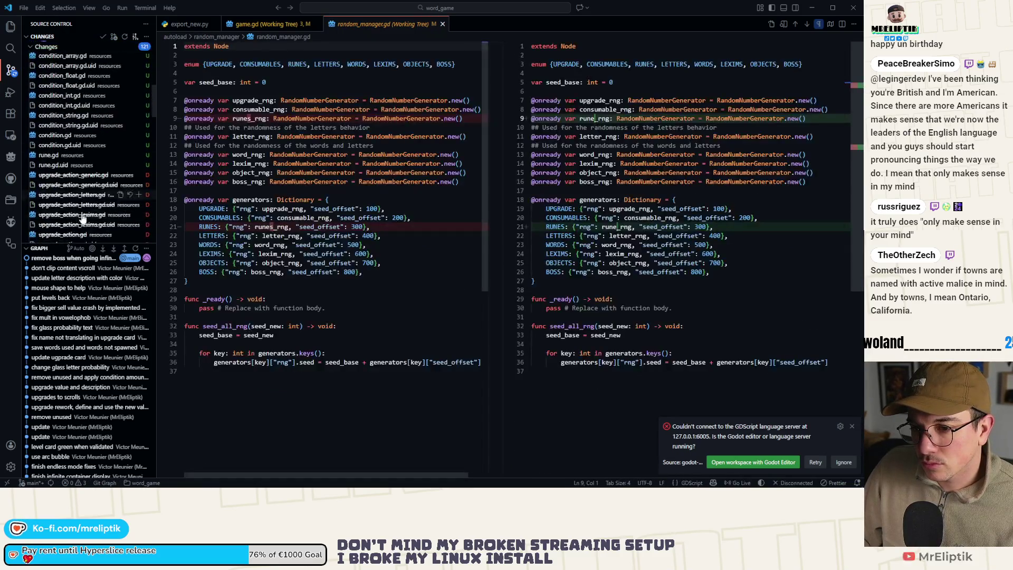
{"action": "scroll", "coordinate": [72, 231], "scroll_direction": "down", "scroll_amount": 5}
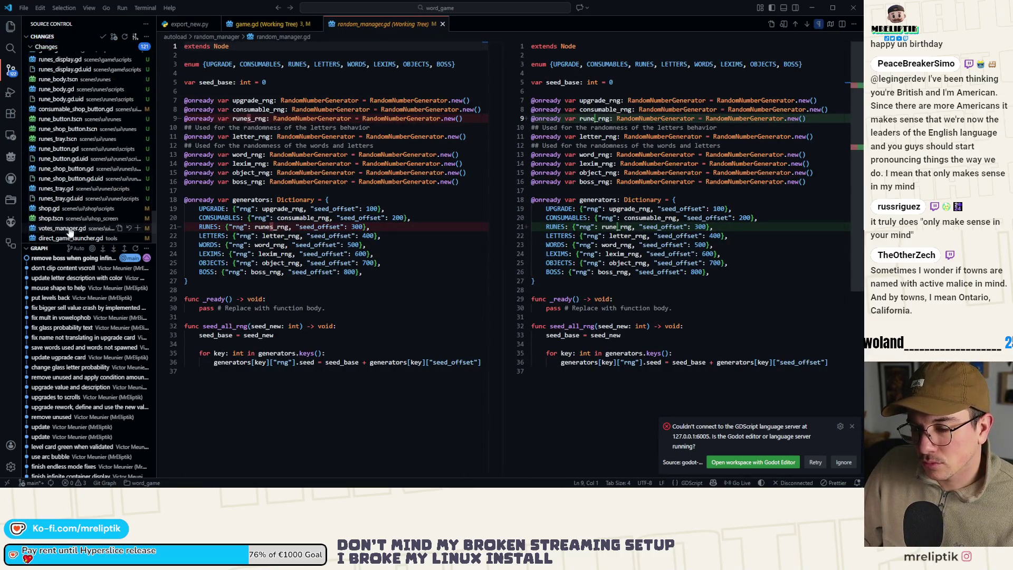
{"action": "scroll", "coordinate": [74, 227], "scroll_direction": "up", "scroll_amount": 10}
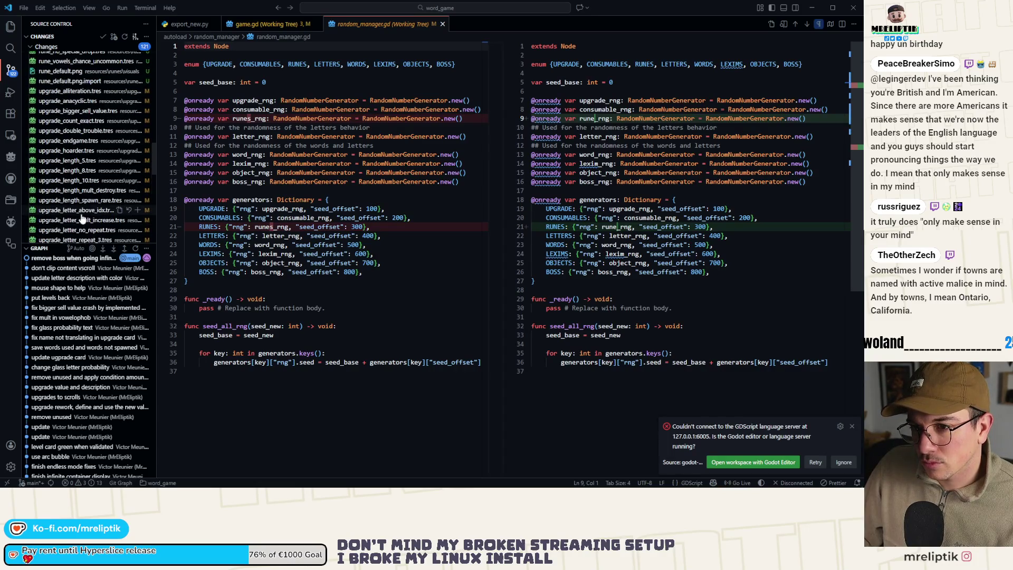
{"action": "scroll", "coordinate": [82, 221], "scroll_direction": "up", "scroll_amount": 10}
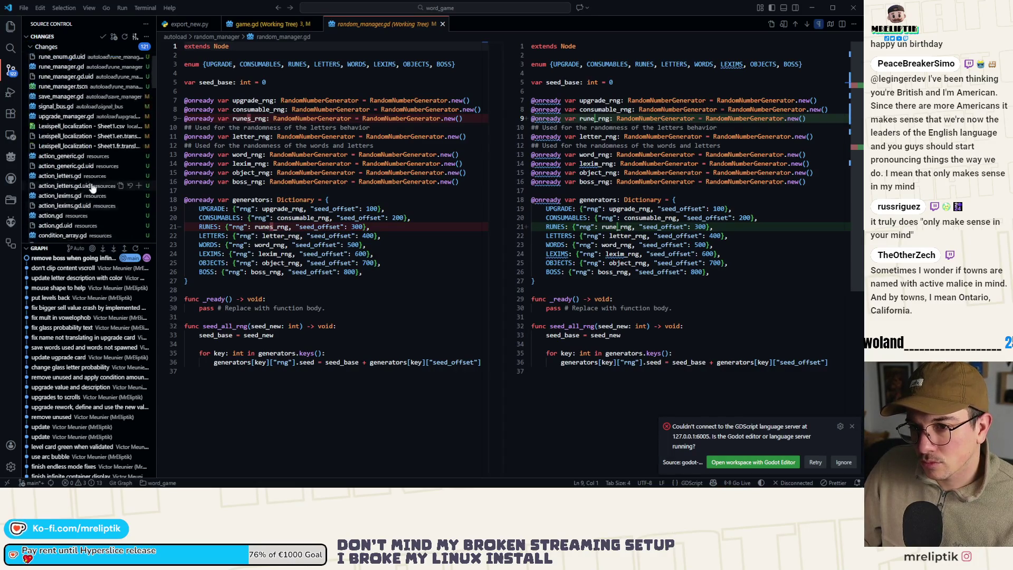
{"action": "scroll", "coordinate": [103, 161], "scroll_direction": "up", "scroll_amount": 3}
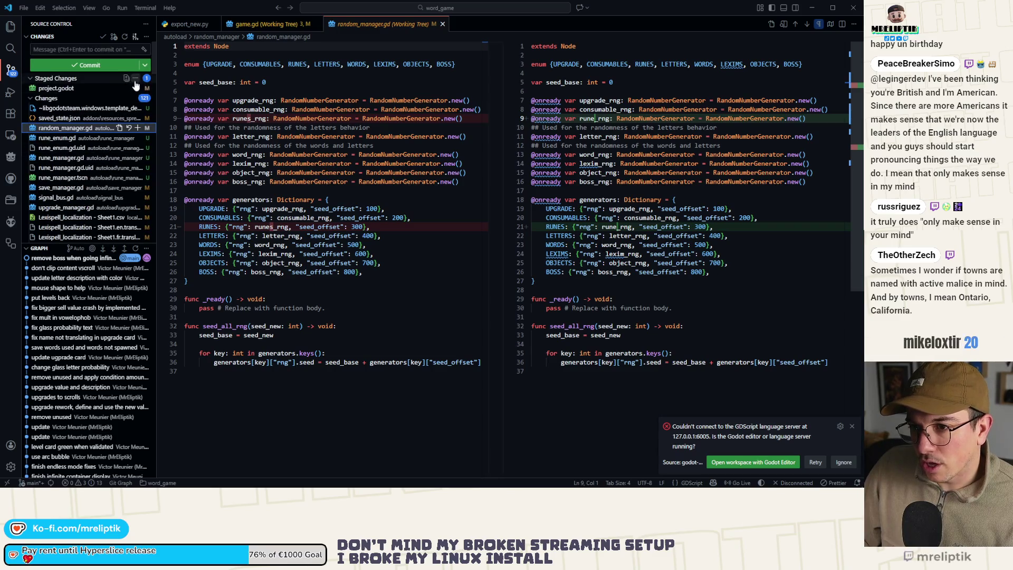
{"action": "left_click", "coordinate": [138, 88]}
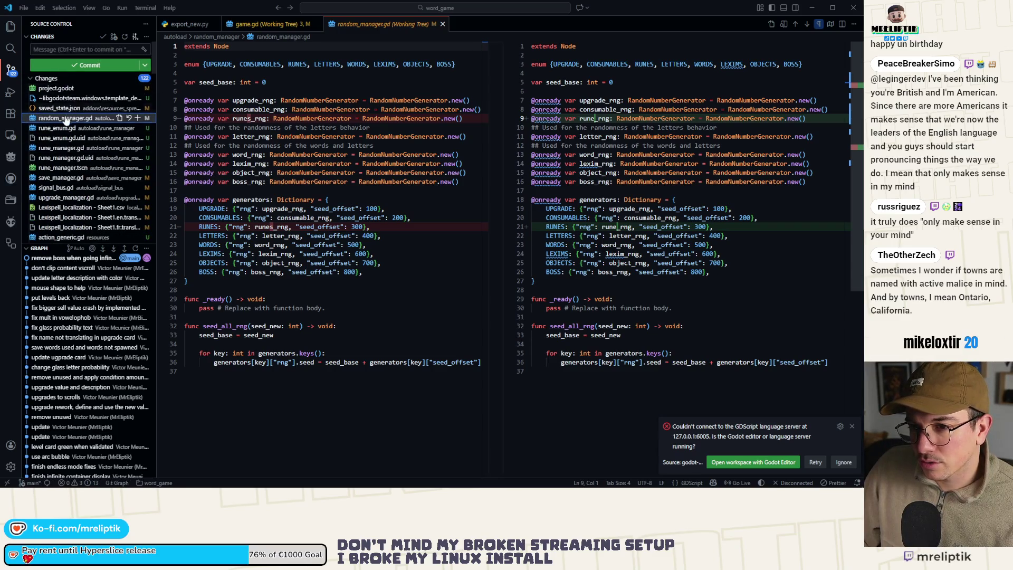
{"action": "left_click", "coordinate": [62, 88]}
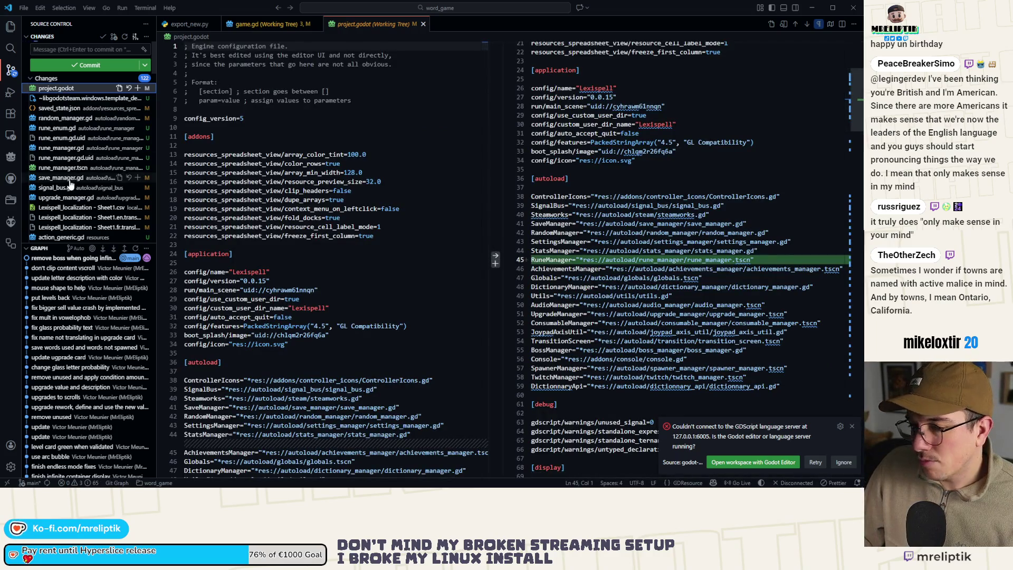
{"action": "scroll", "coordinate": [69, 137], "scroll_direction": "down", "scroll_amount": 3}
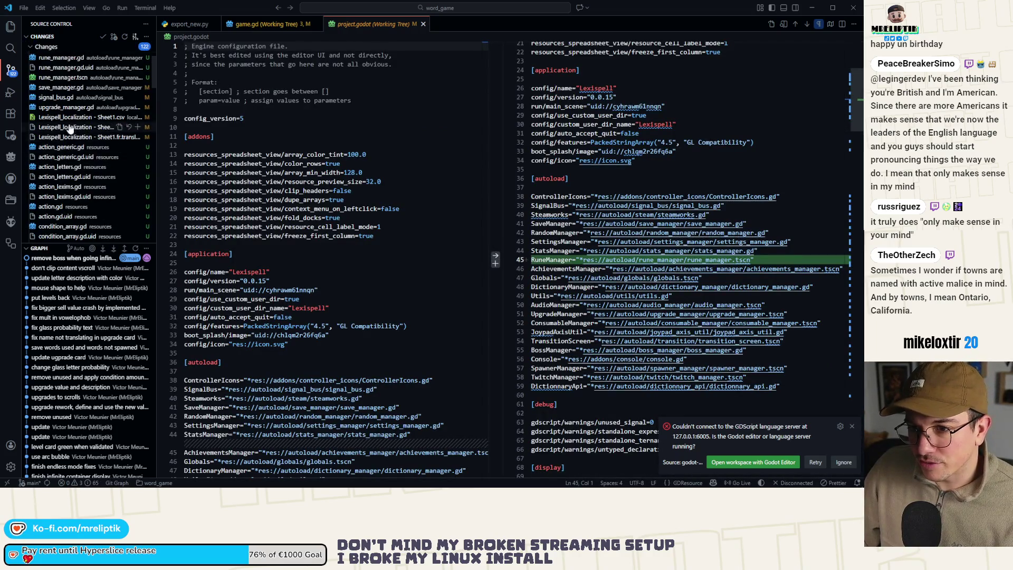
Step: Stage upgrade.gd and the upgrade_*.tres resource files, alliteration through wildcard_count
{"action": "left_click", "coordinate": [70, 147]}
{"action": "scroll", "coordinate": [84, 174], "scroll_direction": "down", "scroll_amount": 5}
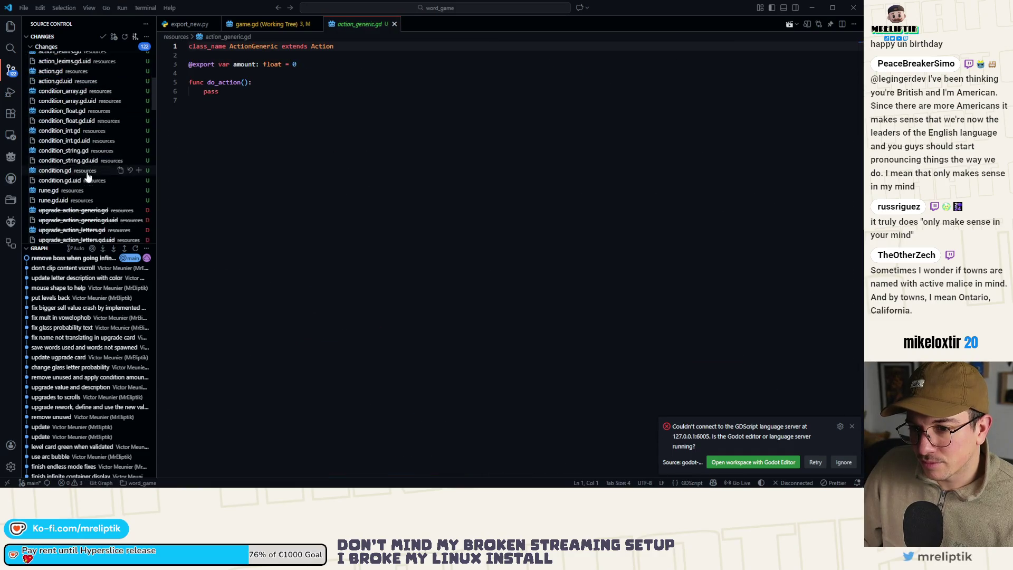
{"action": "scroll", "coordinate": [87, 183], "scroll_direction": "down", "scroll_amount": 5}
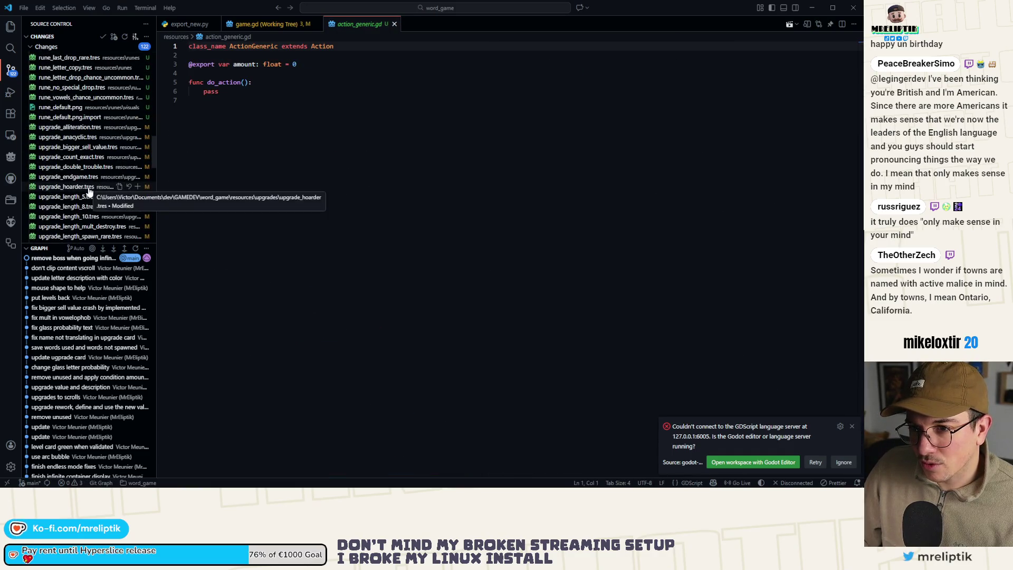
{"action": "scroll", "coordinate": [90, 190], "scroll_direction": "down", "scroll_amount": 3}
{"action": "left_click", "coordinate": [72, 118]}
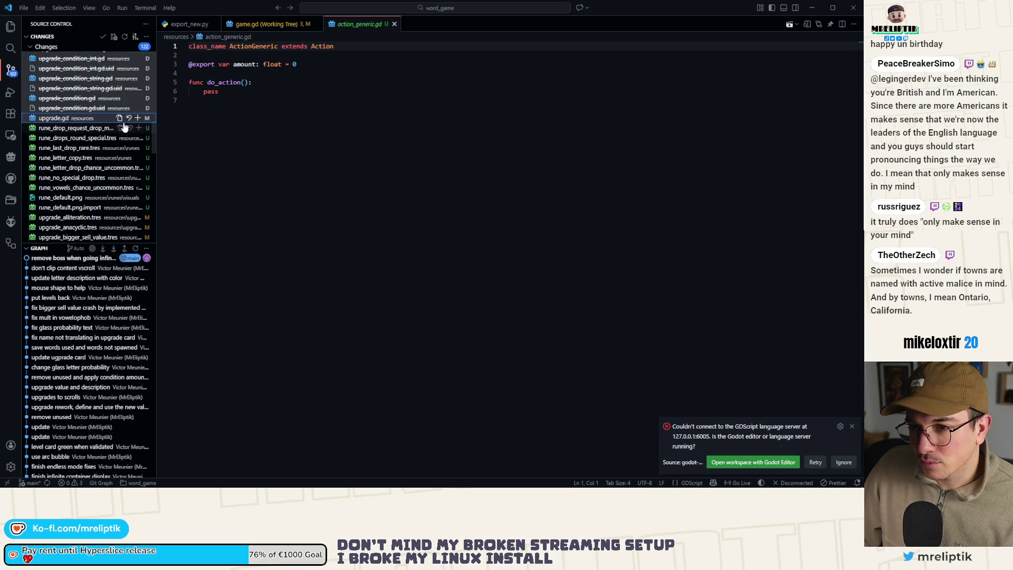
{"action": "left_click", "coordinate": [138, 118]}
{"action": "left_click", "coordinate": [66, 79]}
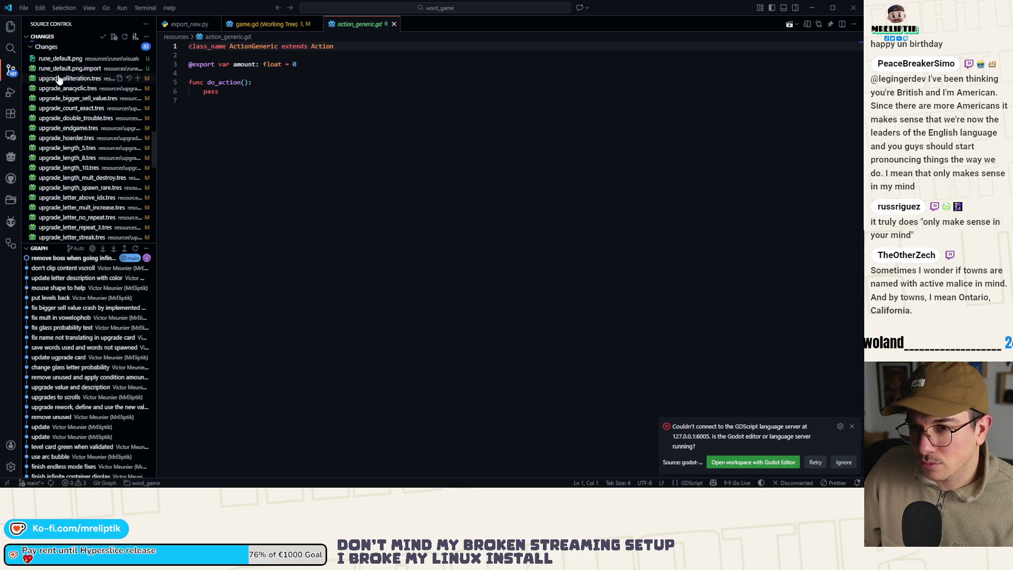
{"action": "scroll", "coordinate": [62, 97], "scroll_direction": "down", "scroll_amount": 10}
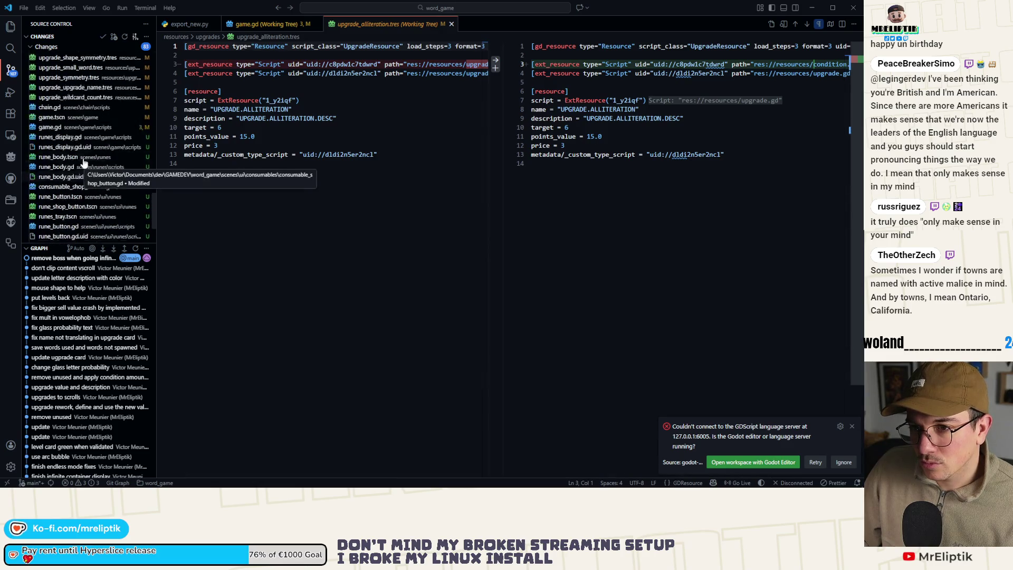
{"action": "left_click", "coordinate": [111, 121]}
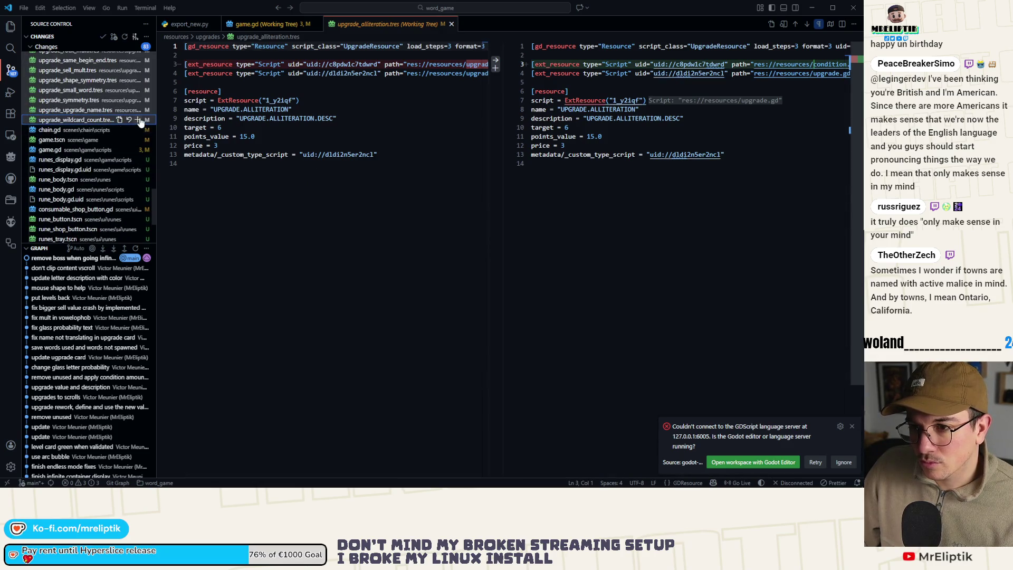
{"action": "left_click", "coordinate": [139, 120]}
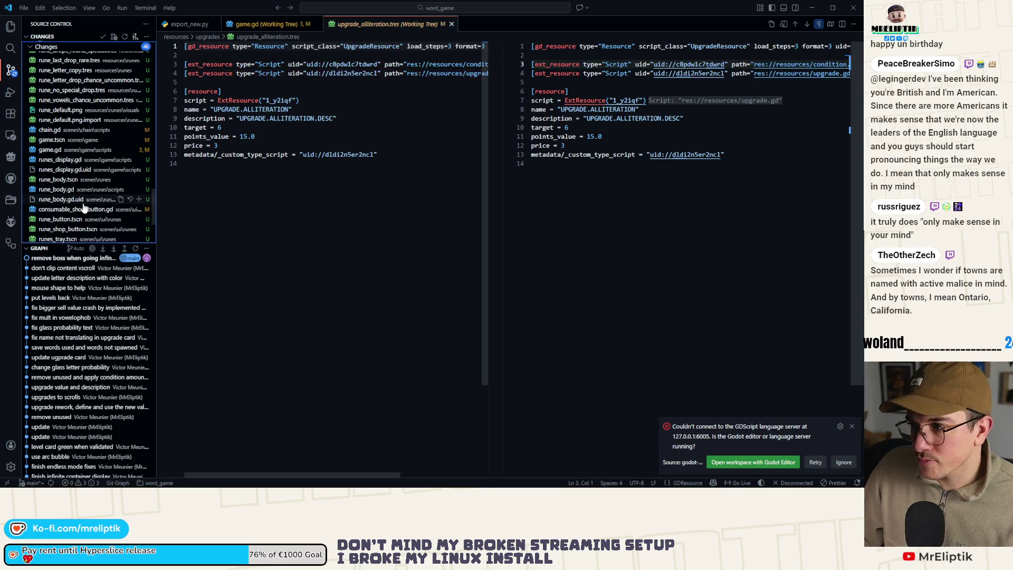
Step: Unstage rune.gd and rune.gd.uid, then commit as 'rename action and condition'
{"action": "scroll", "coordinate": [81, 190], "scroll_direction": "down", "scroll_amount": 2}
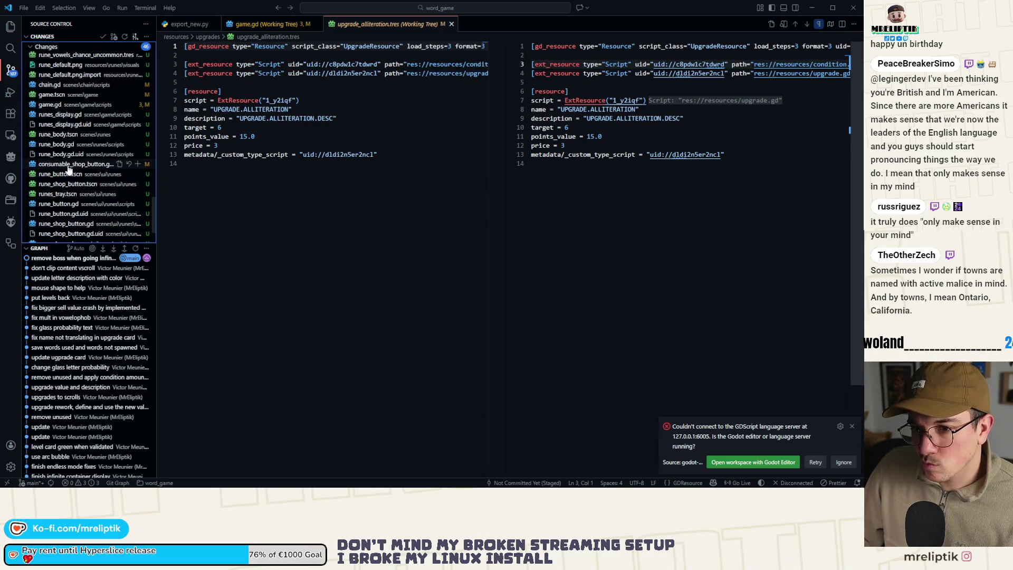
{"action": "scroll", "coordinate": [78, 164], "scroll_direction": "down", "scroll_amount": 3}
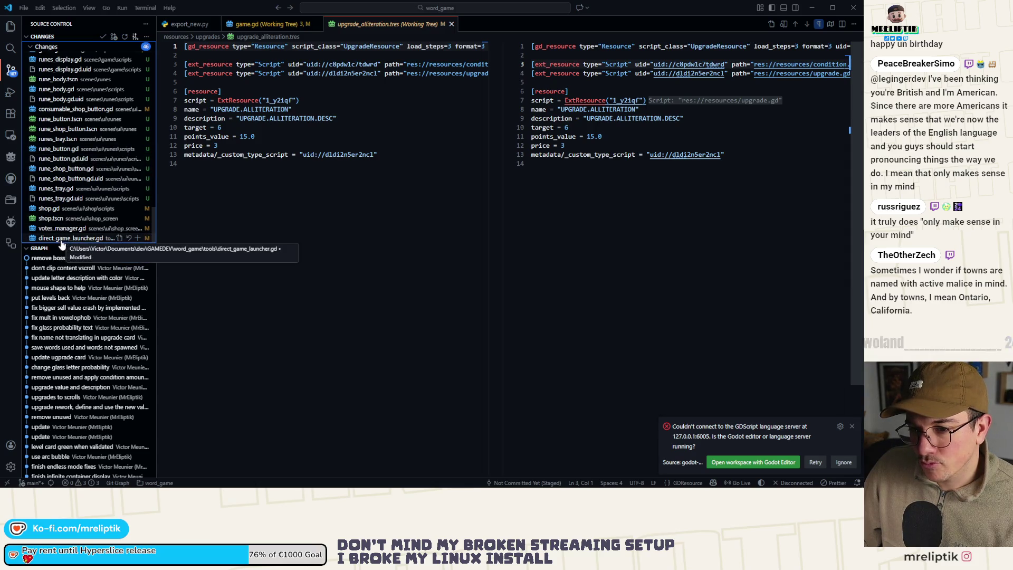
{"action": "scroll", "coordinate": [85, 129], "scroll_direction": "up", "scroll_amount": 10}
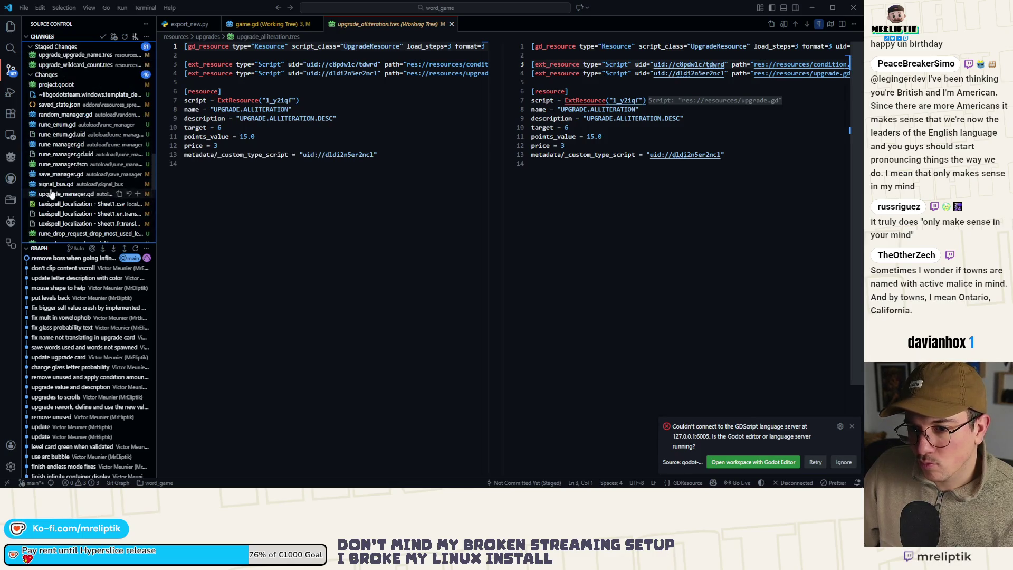
{"action": "scroll", "coordinate": [82, 174], "scroll_direction": "up", "scroll_amount": 5}
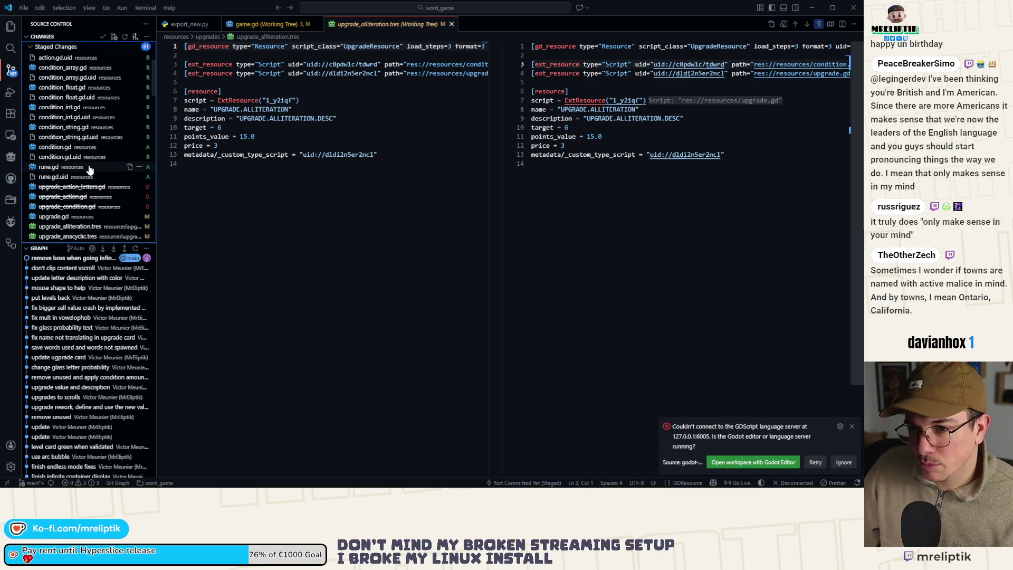
{"action": "left_click", "coordinate": [62, 168]}
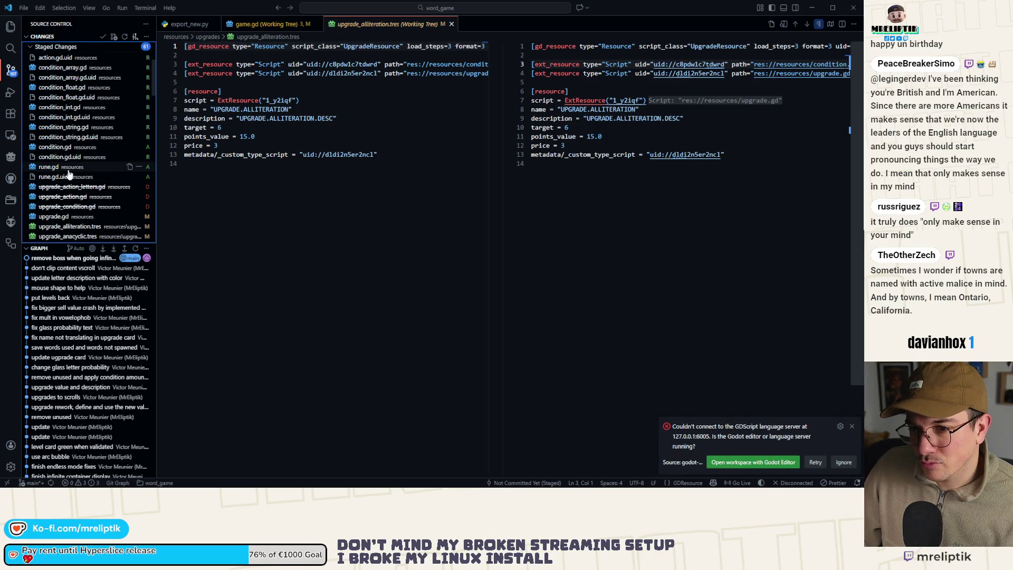
{"action": "left_click", "coordinate": [139, 167]}
{"action": "left_click", "coordinate": [138, 177]}
{"action": "scroll", "coordinate": [84, 164], "scroll_direction": "up", "scroll_amount": 3}
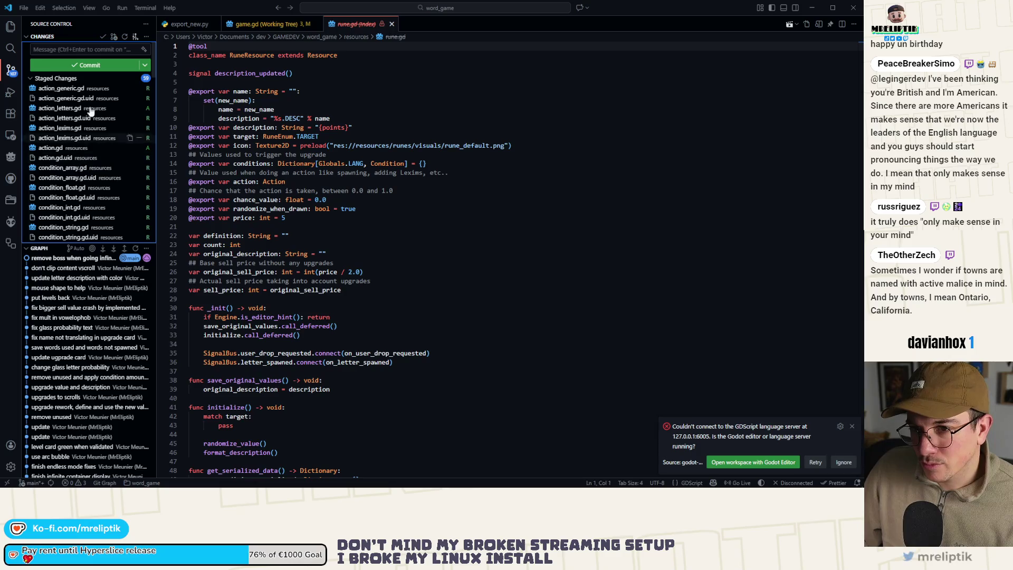
{"action": "left_click", "coordinate": [77, 49]}
{"action": "type", "text": "rename action and condition"}
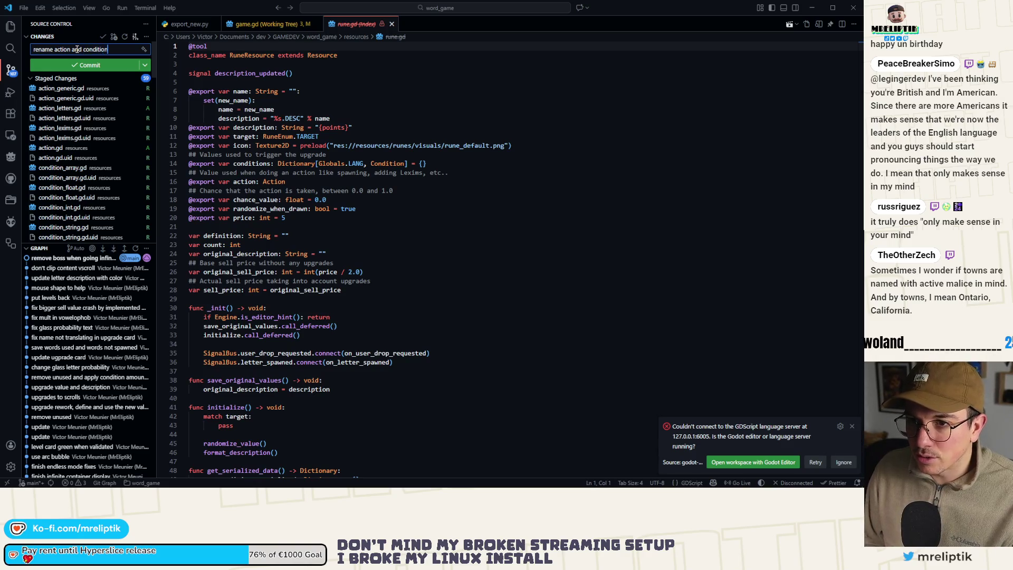
{"action": "key", "text": "ctrl+Return"}
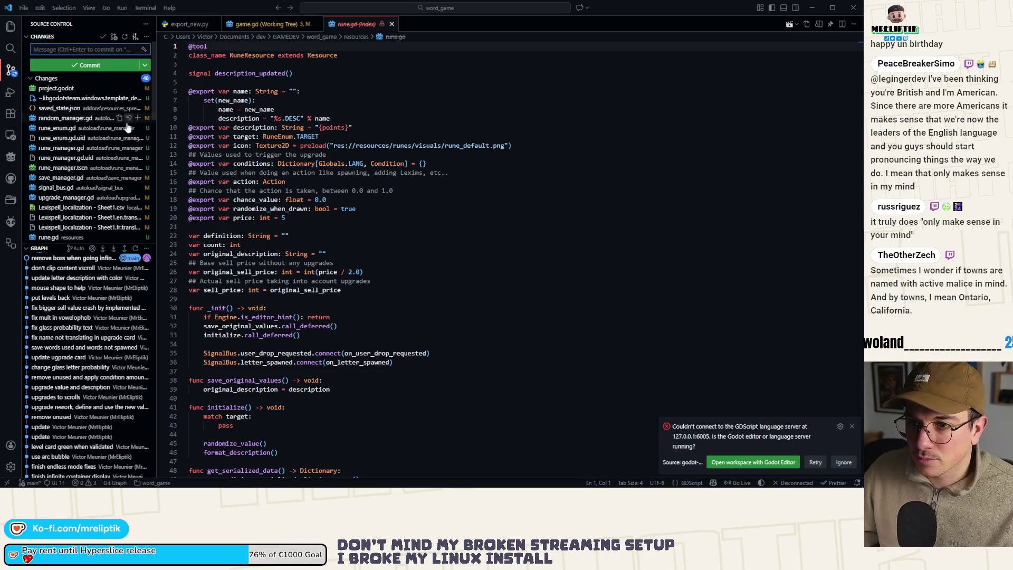
Step: Stage project.godot and all remaining changes in Source Control
{"action": "left_click", "coordinate": [82, 88]}
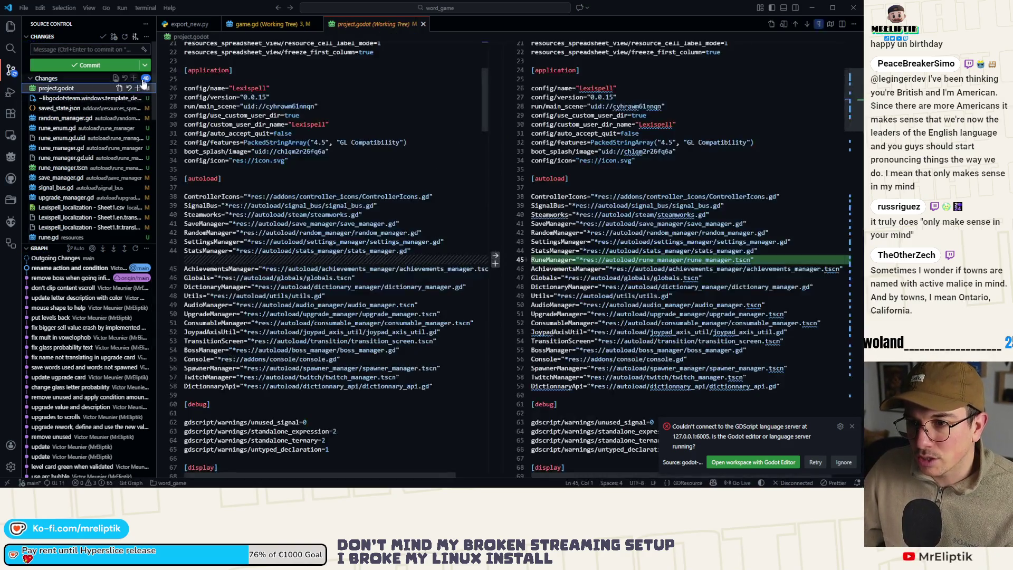
{"action": "left_click", "coordinate": [137, 88]}
{"action": "left_click", "coordinate": [63, 128]}
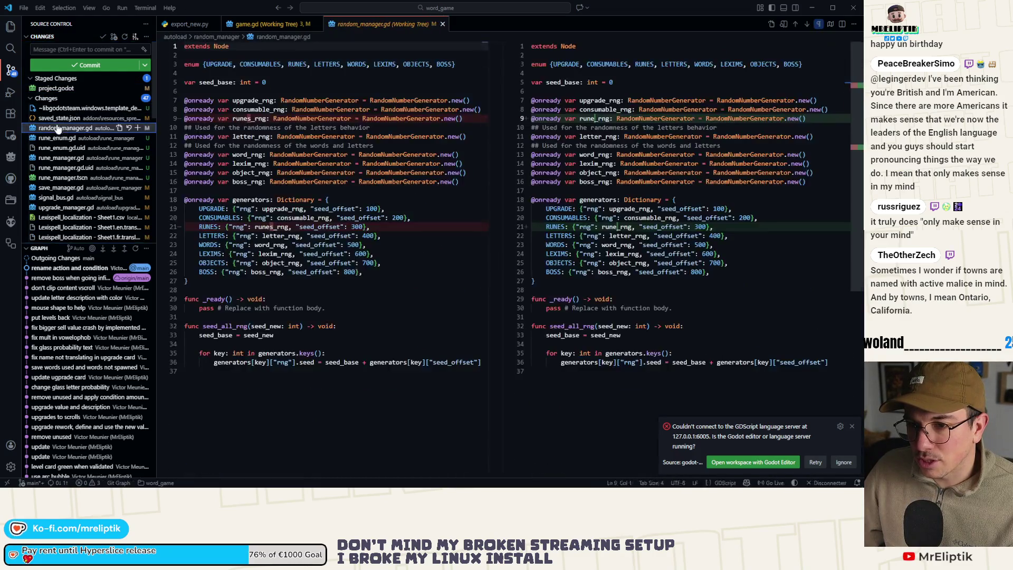
{"action": "scroll", "coordinate": [63, 158], "scroll_direction": "down", "scroll_amount": 10}
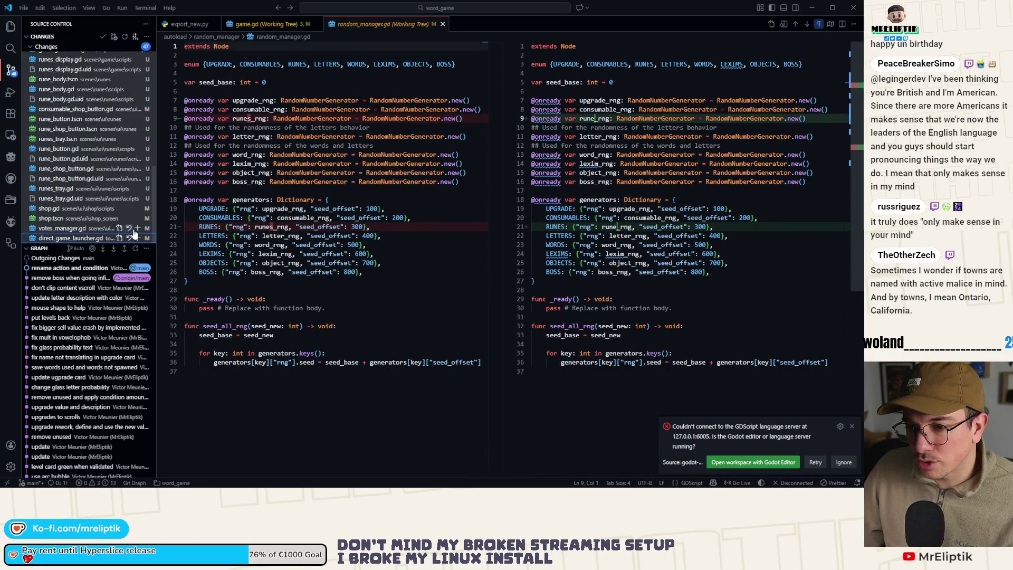
{"action": "left_click", "coordinate": [138, 47]}
Step: Commit the staged rune work as 'implement runes' and return to the Godot editor
{"action": "left_click", "coordinate": [58, 48]}
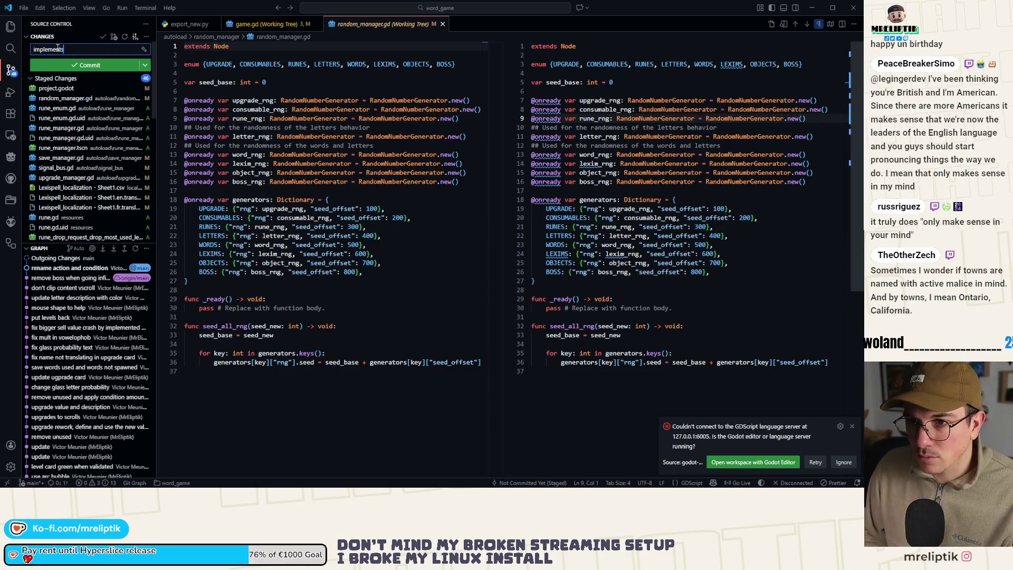
{"action": "left_click", "coordinate": [84, 65]}
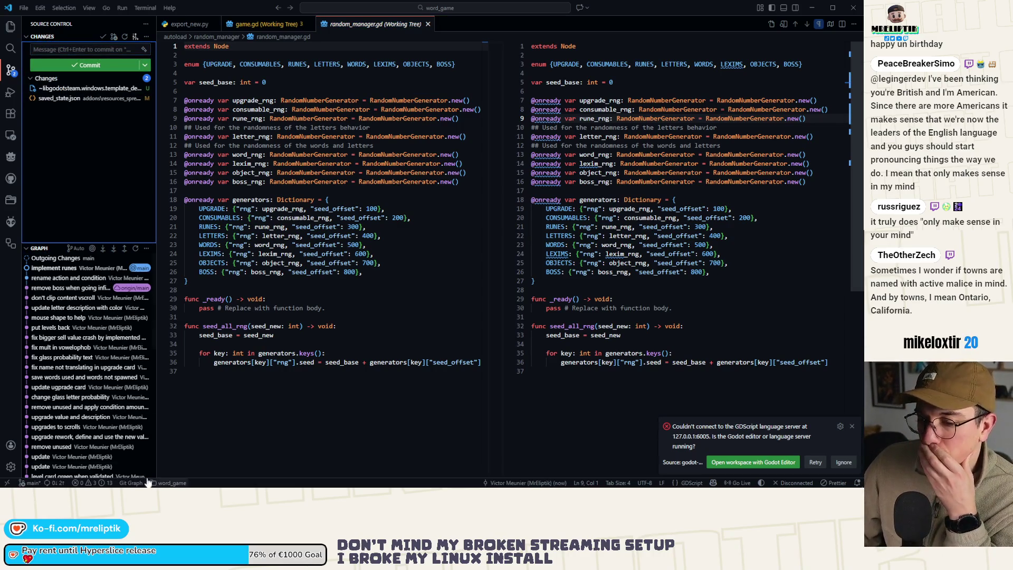
{"action": "mouse_move", "coordinate": [58, 484]}
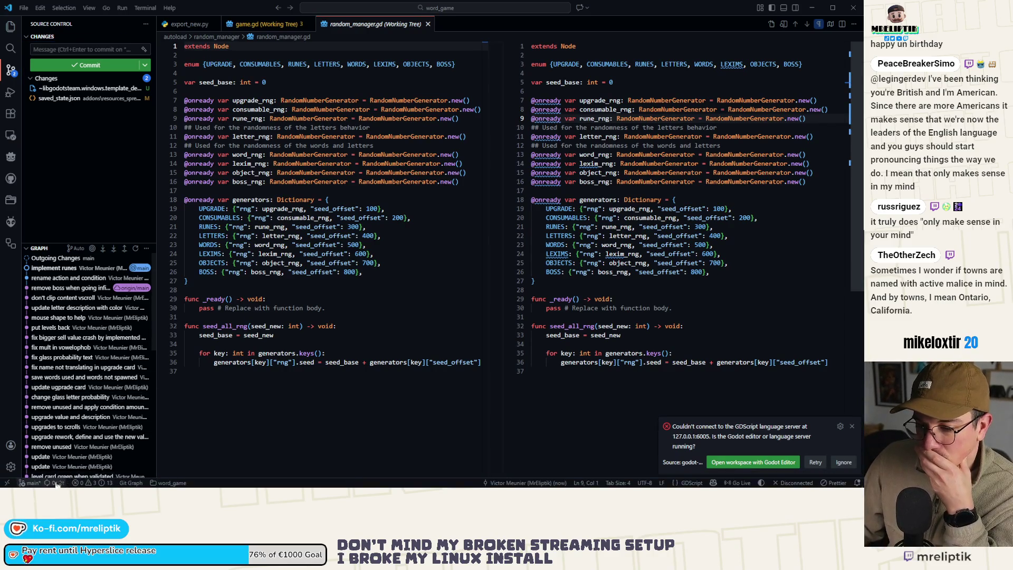
{"action": "key", "text": "alt+Tab"}
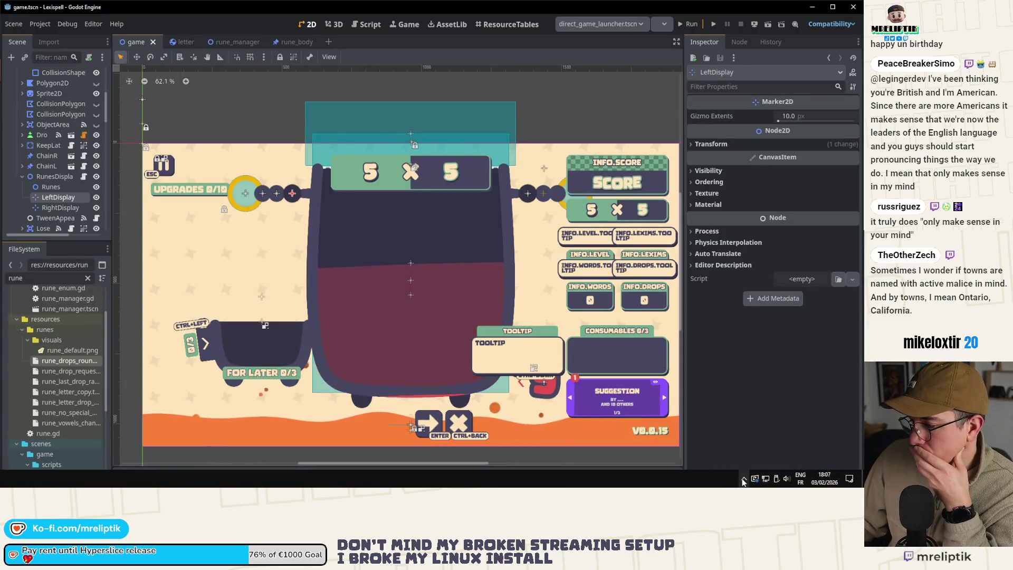
Step: Open Steam and move All Hail the Orb to the front of the download queue
{"action": "left_click", "coordinate": [743, 479]}
{"action": "left_click", "coordinate": [763, 460]}
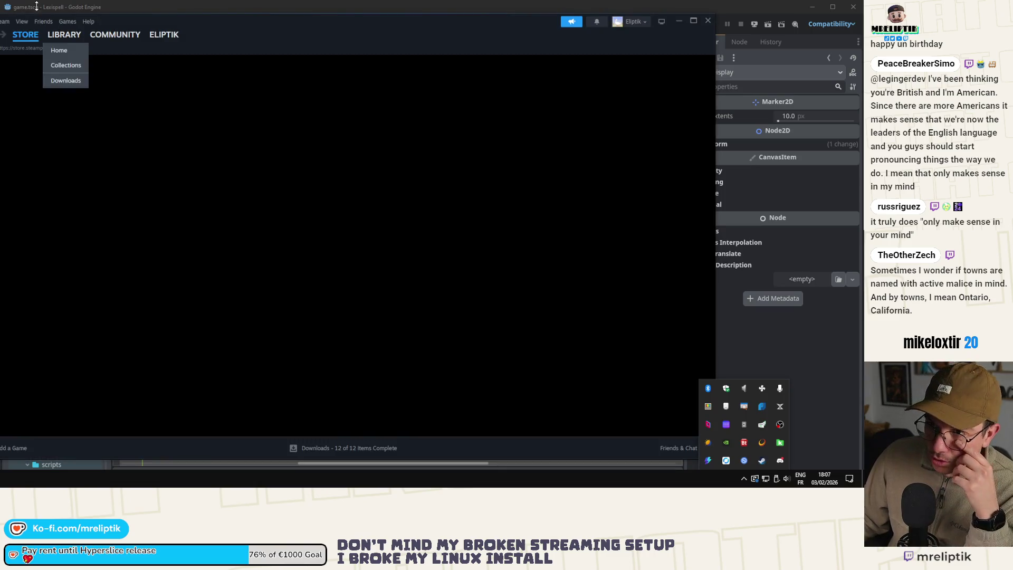
{"action": "left_click", "coordinate": [76, 36]}
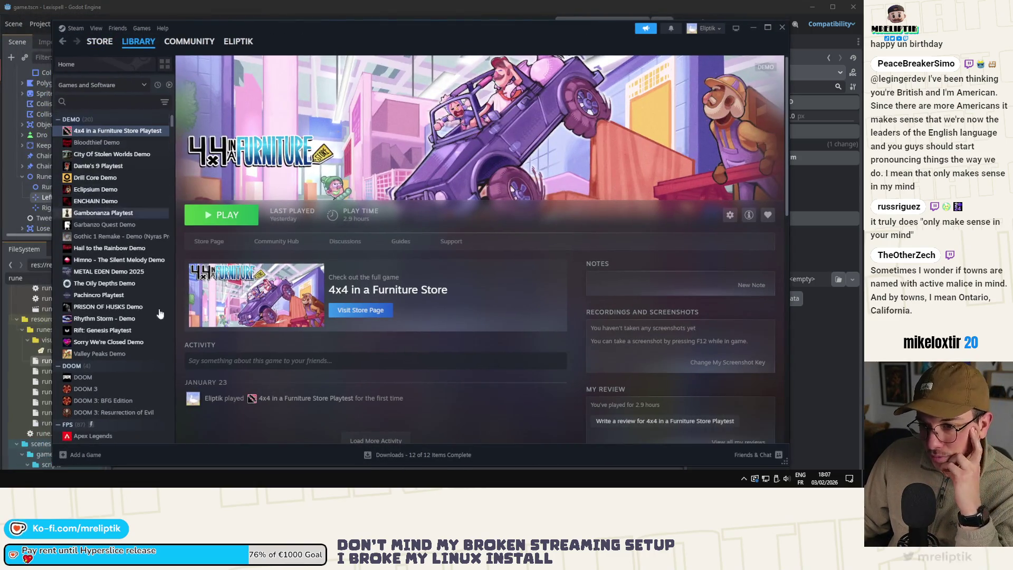
{"action": "left_click", "coordinate": [373, 448]}
{"action": "left_click_drag", "start_coordinate": [198, 256], "coordinate": [198, 199]}
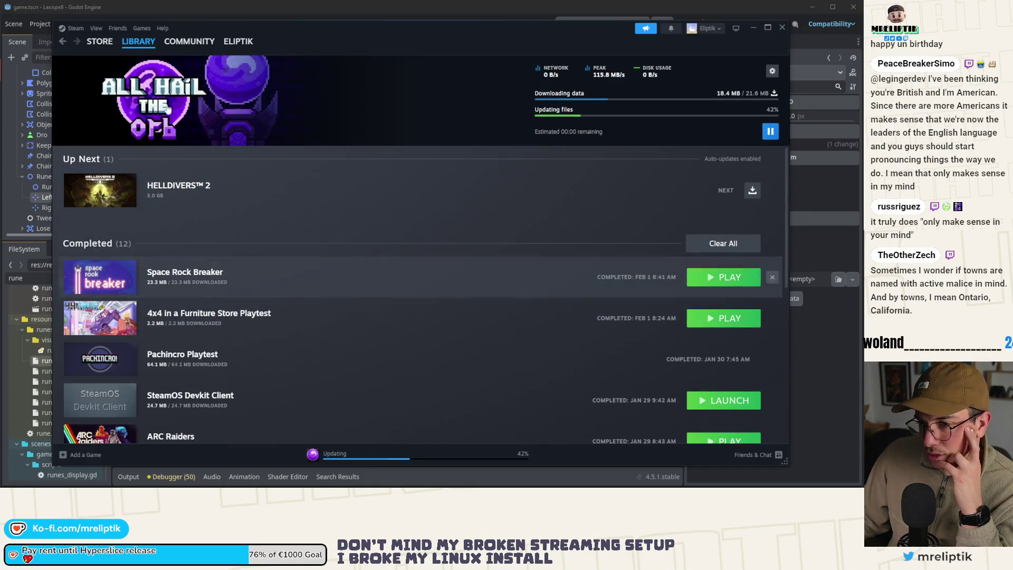
Step: Close the Godot editor and launch All Hail the Orb Demo from the Steam library
{"action": "left_click", "coordinate": [38, 8]}
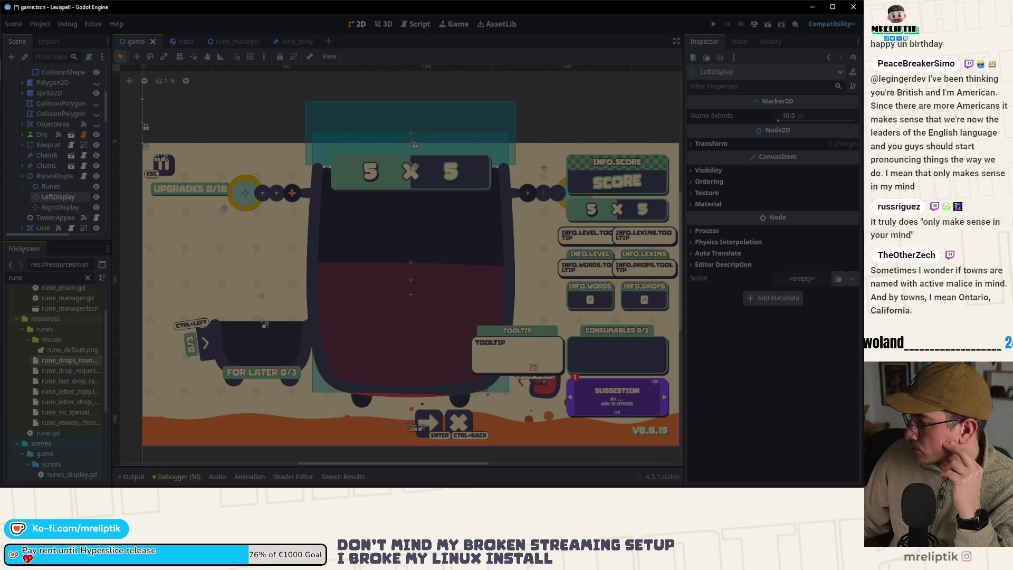
{"action": "left_click", "coordinate": [853, 7]}
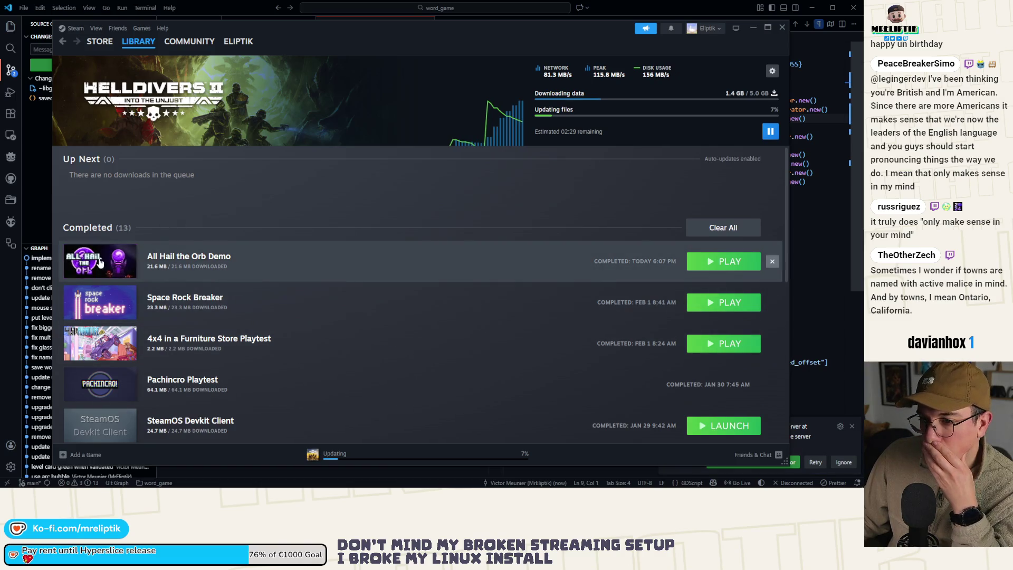
{"action": "left_click", "coordinate": [100, 262]}
{"action": "left_click", "coordinate": [206, 213]}
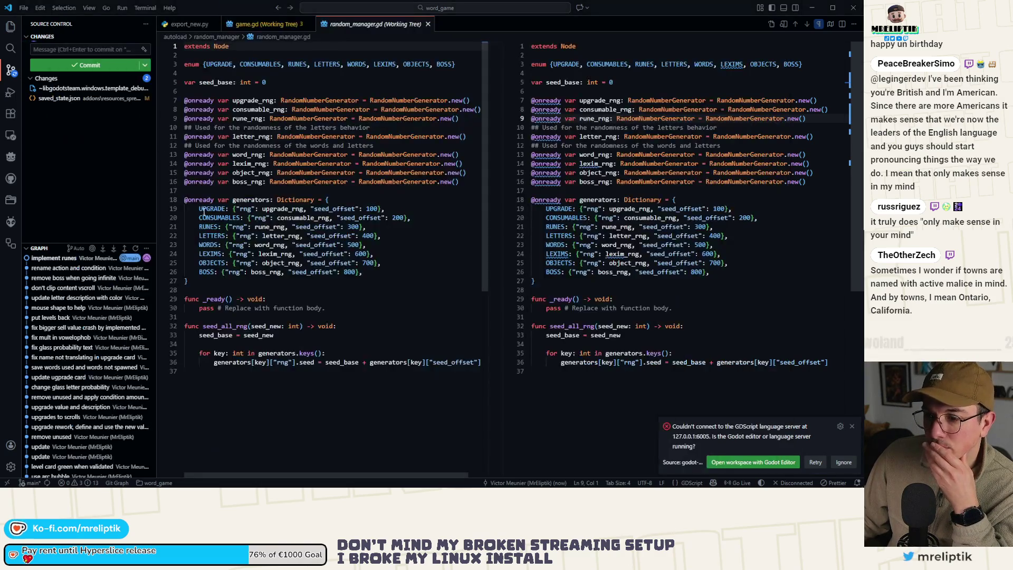
{"action": "left_click", "coordinate": [854, 9]}
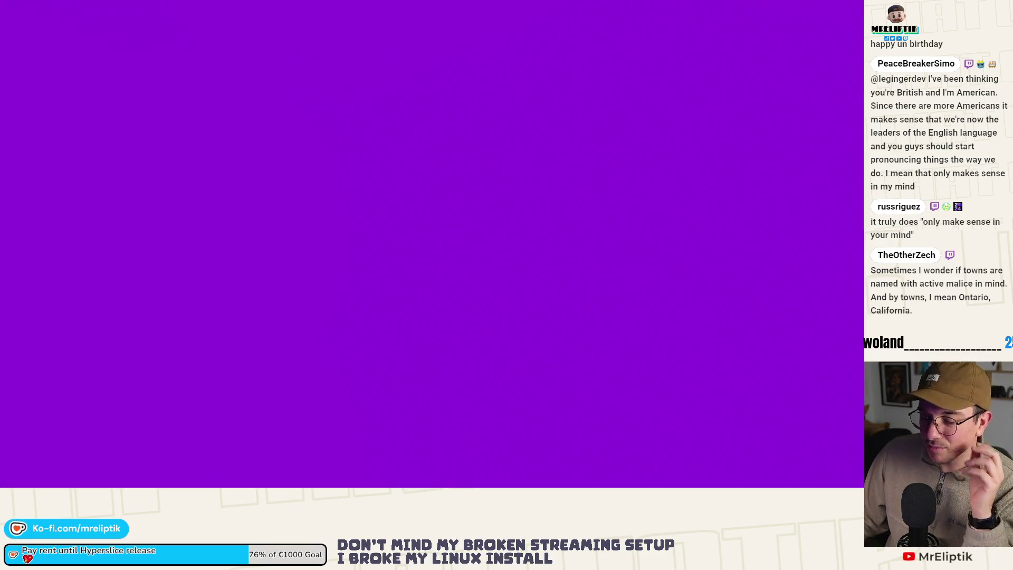
Step: Leave Affinity Designer, return to the game window, and click the orb on the title screen
{"action": "key", "text": "alt+Tab"}
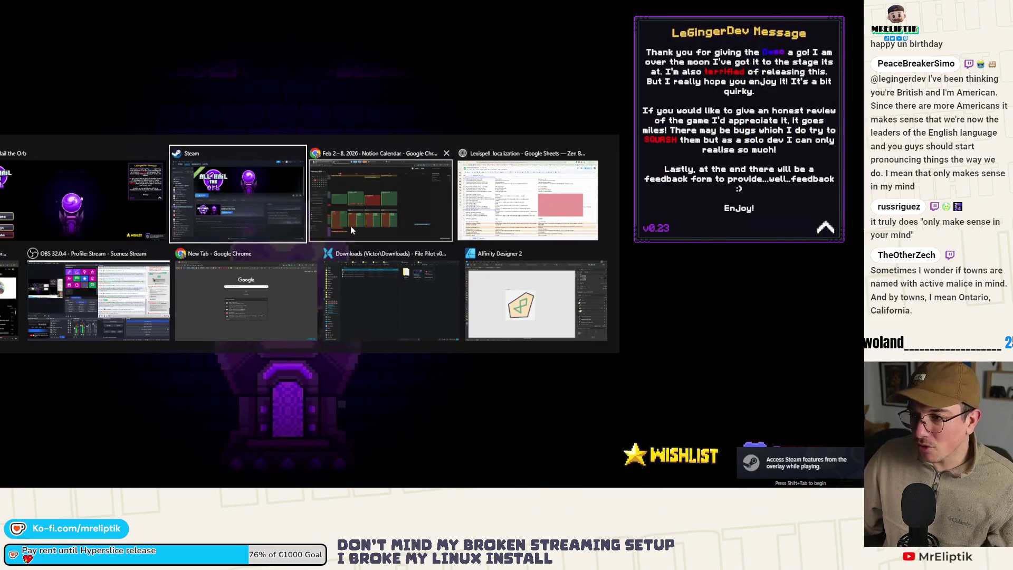
{"action": "left_click", "coordinate": [515, 289]}
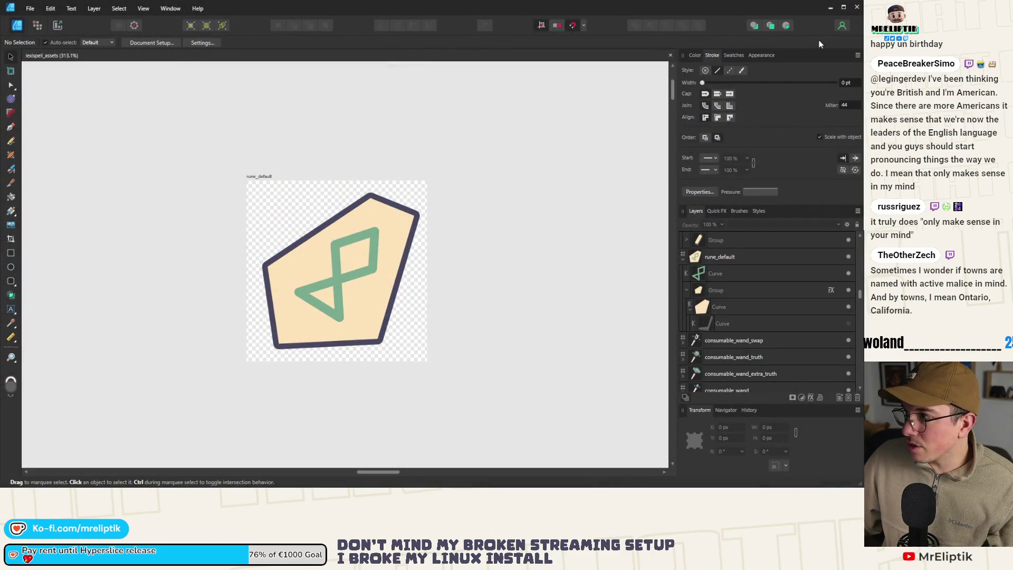
{"action": "left_click", "coordinate": [856, 8]}
{"action": "key", "text": "alt+Tab"}
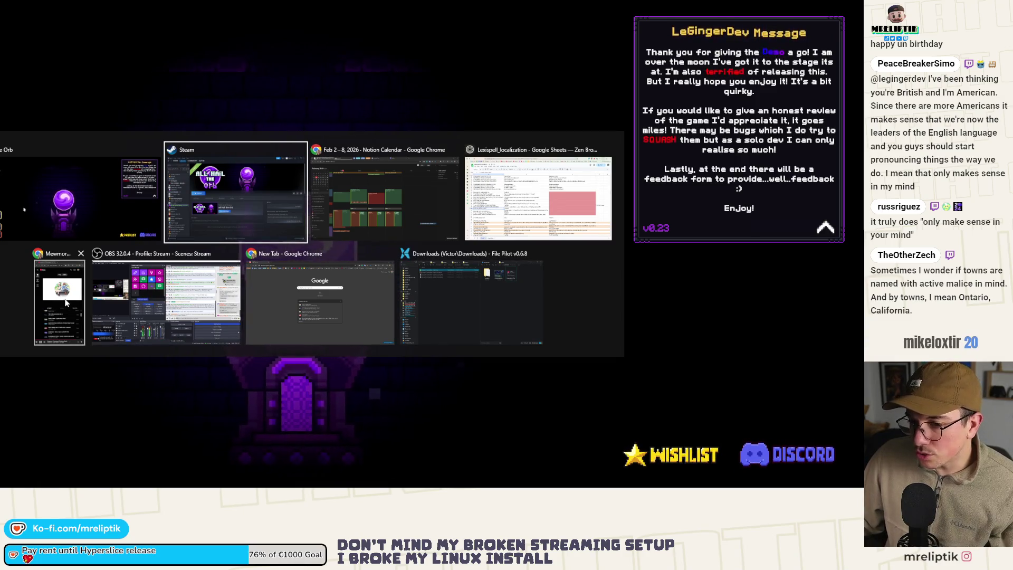
{"action": "left_click", "coordinate": [95, 211]}
{"action": "left_click", "coordinate": [246, 277]}
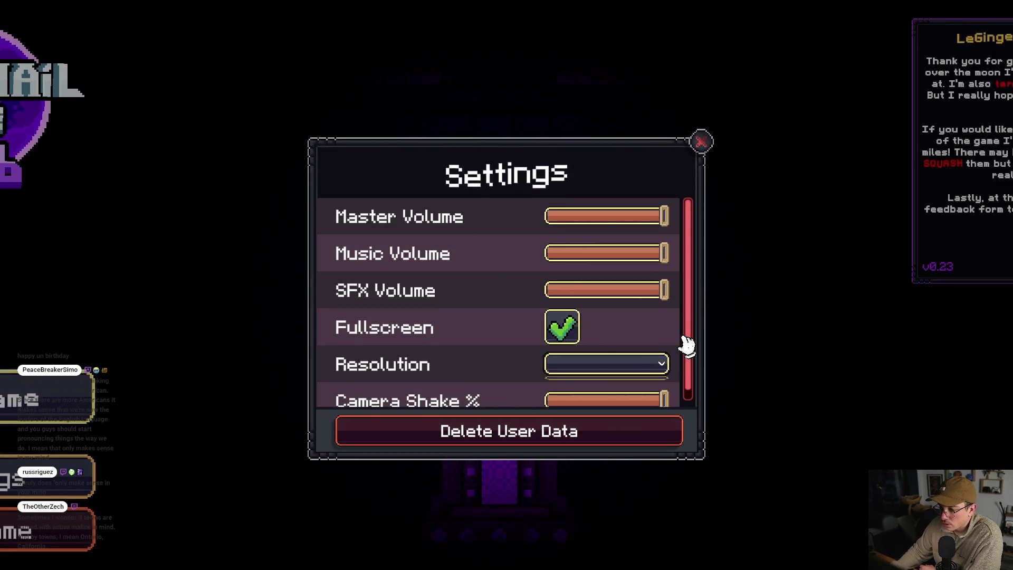
Step: Turn Fullscreen off and back on, then close the Settings dialog
{"action": "scroll", "coordinate": [678, 371], "scroll_direction": "down", "scroll_amount": 1}
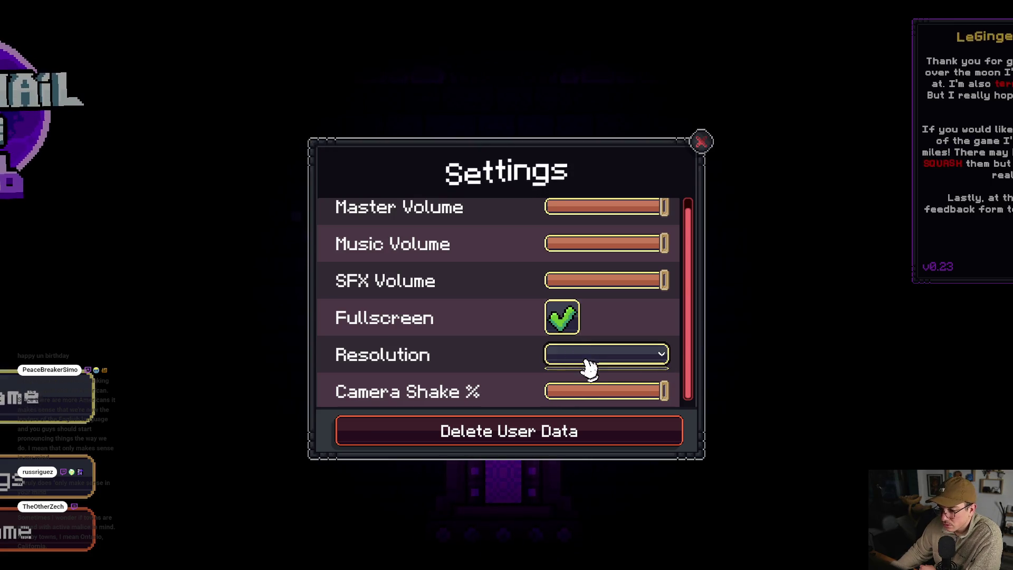
{"action": "left_click", "coordinate": [552, 301]}
{"action": "left_click", "coordinate": [562, 316]}
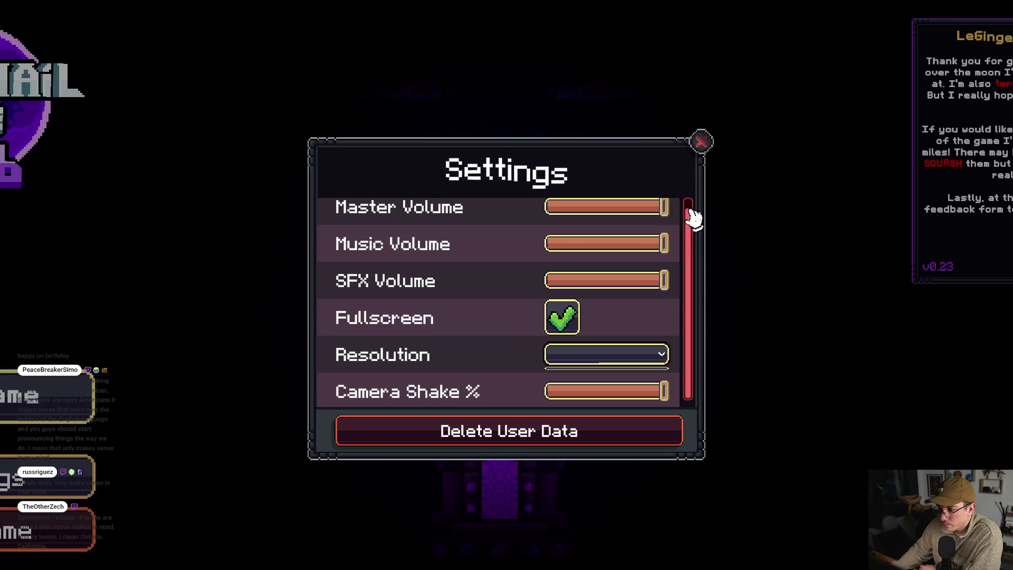
{"action": "left_click", "coordinate": [701, 142]}
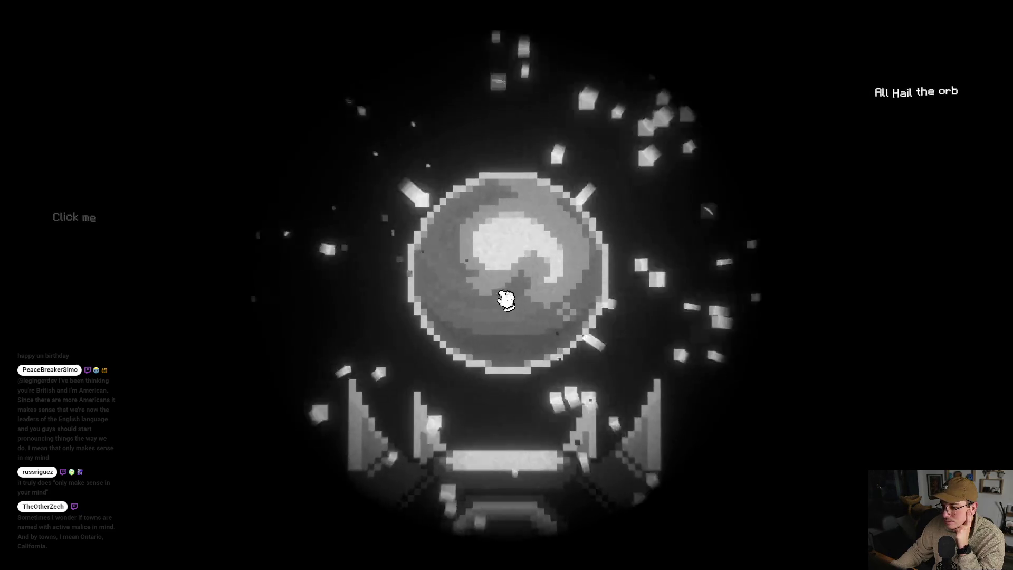
Step: Shatter the orb and click through the creature's dialogue and the tutorial
{"action": "left_click", "coordinate": [505, 299]}
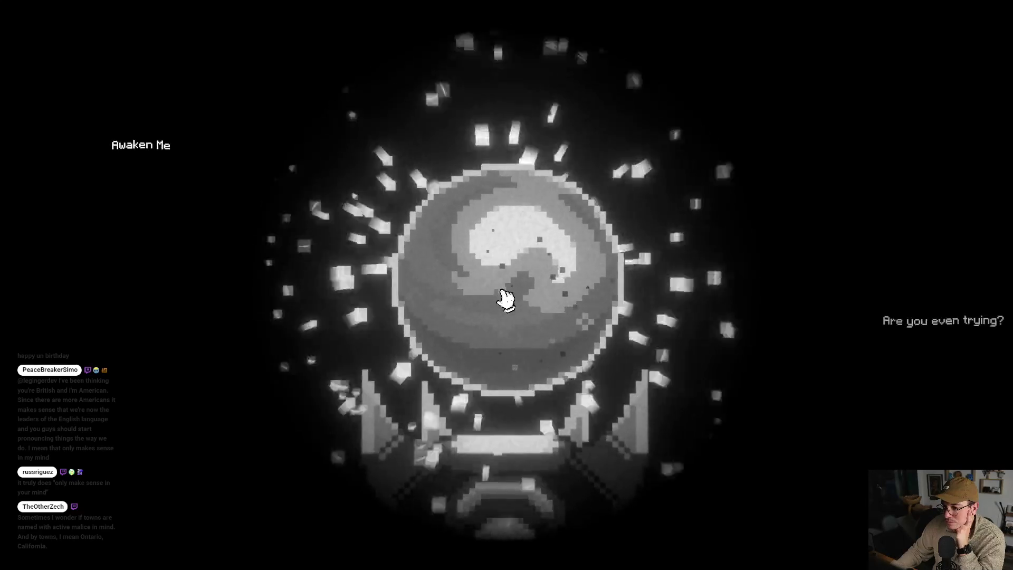
{"action": "left_click", "coordinate": [505, 300]}
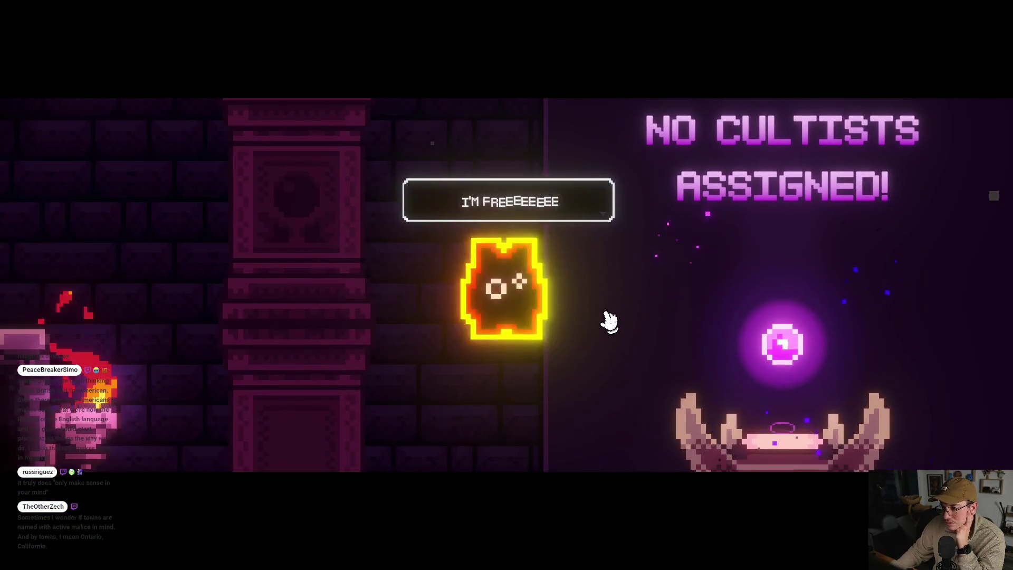
{"action": "left_click", "coordinate": [586, 287]}
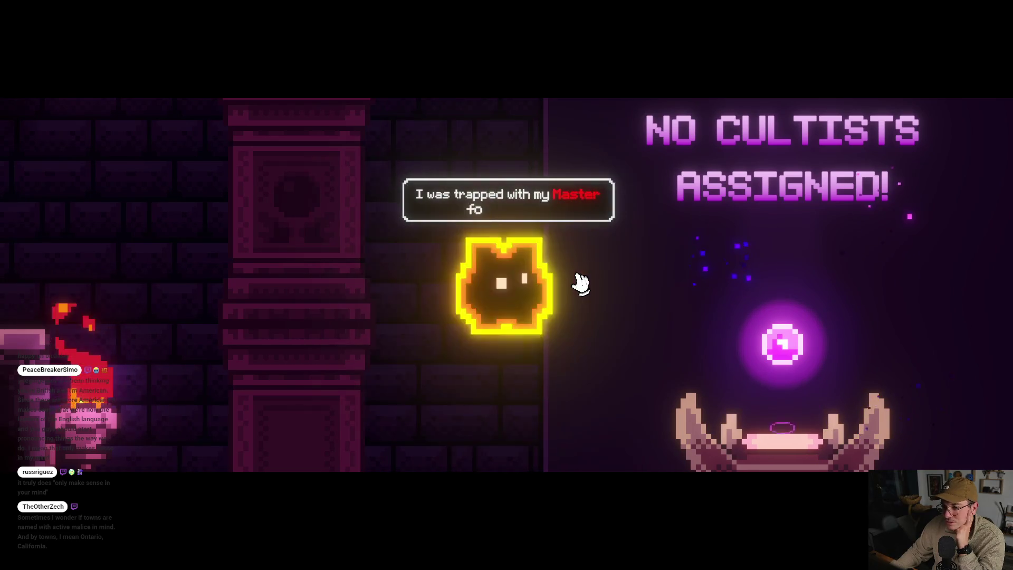
{"action": "left_click", "coordinate": [579, 286]}
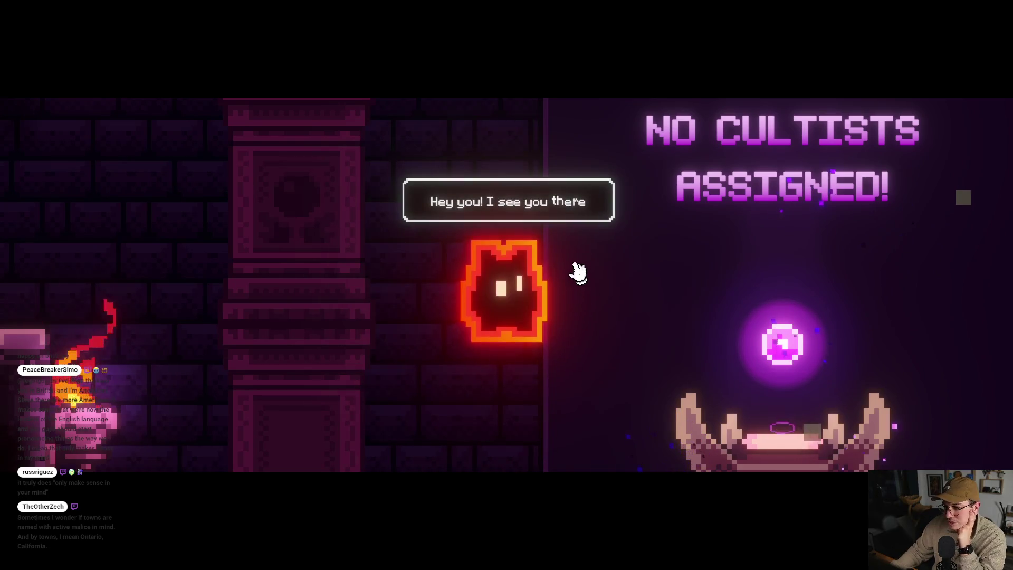
{"action": "left_click", "coordinate": [578, 280]}
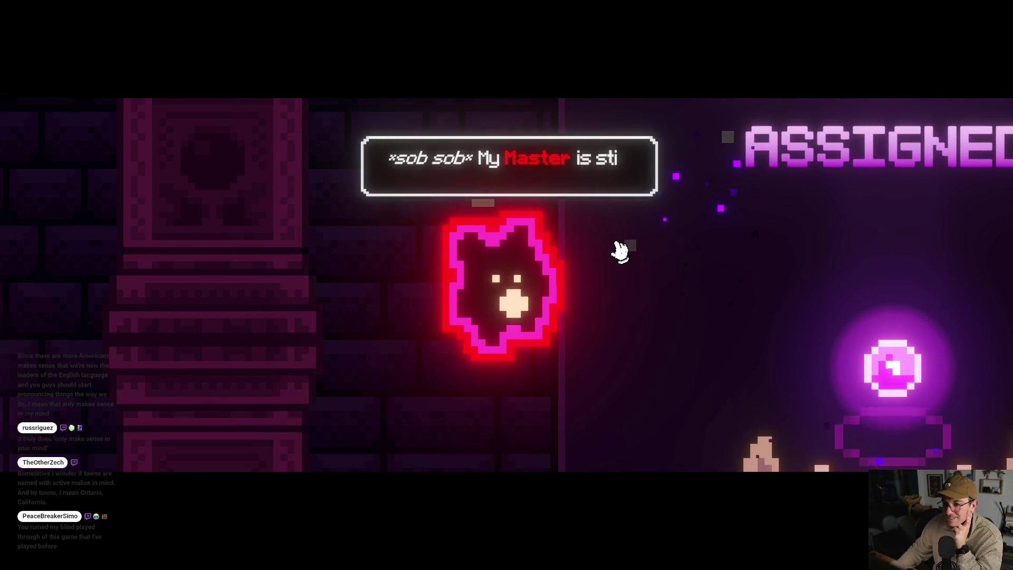
{"action": "left_click", "coordinate": [583, 257]}
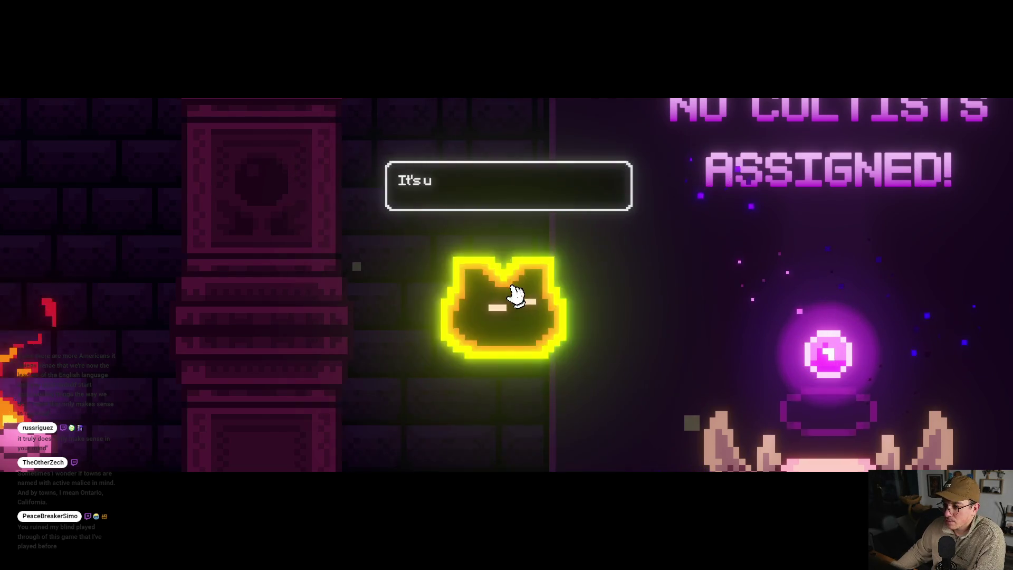
{"action": "left_click", "coordinate": [586, 341]}
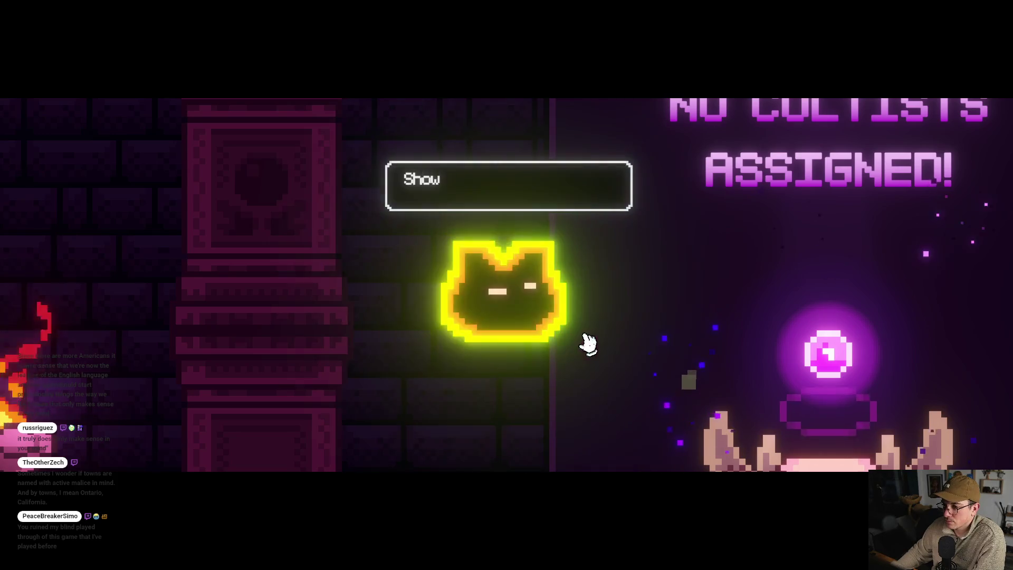
{"action": "left_click", "coordinate": [550, 279]}
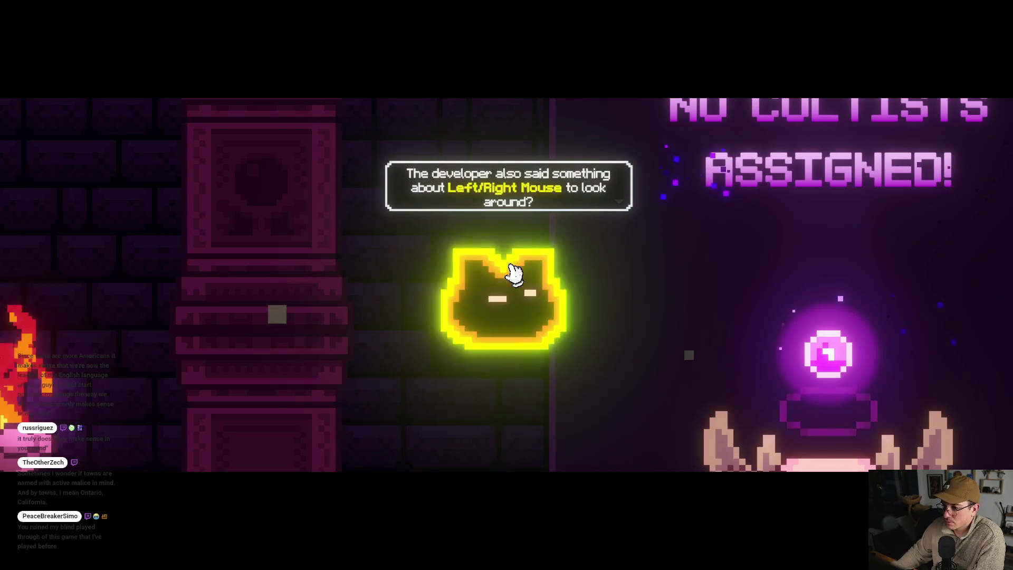
{"action": "left_click", "coordinate": [622, 300]}
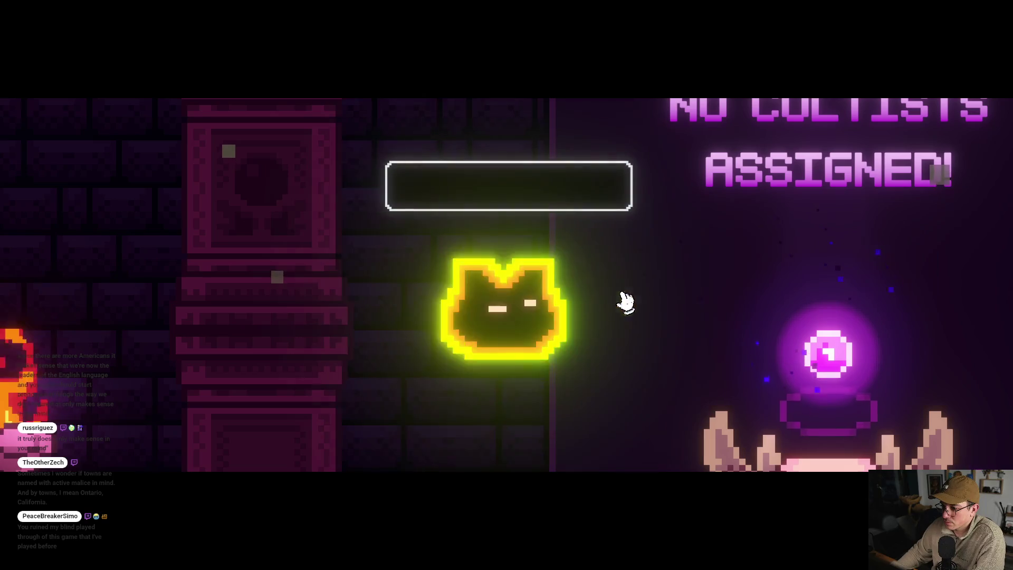
{"action": "left_click", "coordinate": [530, 294]}
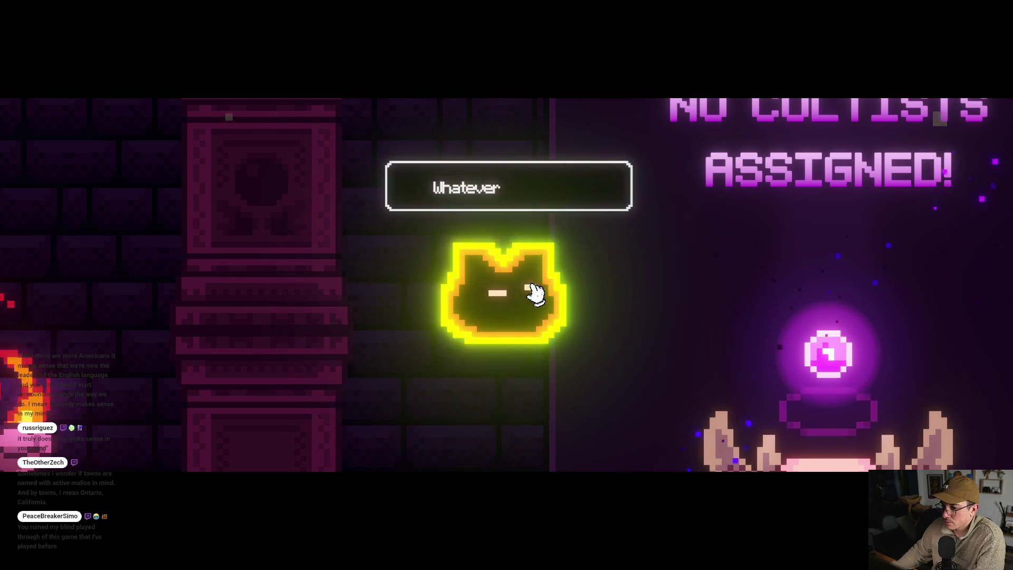
{"action": "left_click", "coordinate": [535, 294]}
Step: Click the orb, then buy the first Devotion Power I level at the altar
{"action": "scroll", "coordinate": [516, 287], "scroll_direction": "down", "scroll_amount": 3}
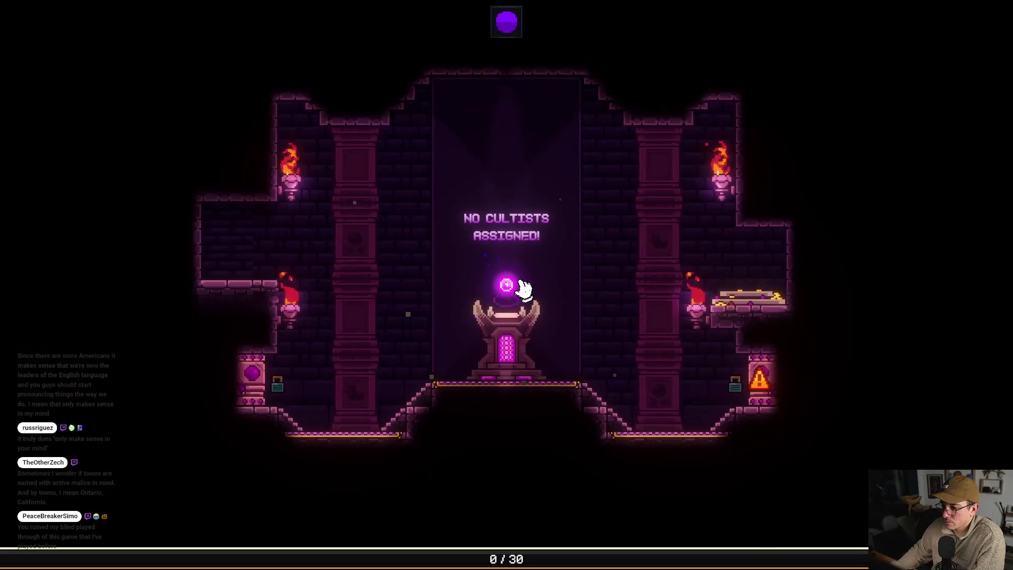
{"action": "scroll", "coordinate": [524, 290], "scroll_direction": "up", "scroll_amount": 3}
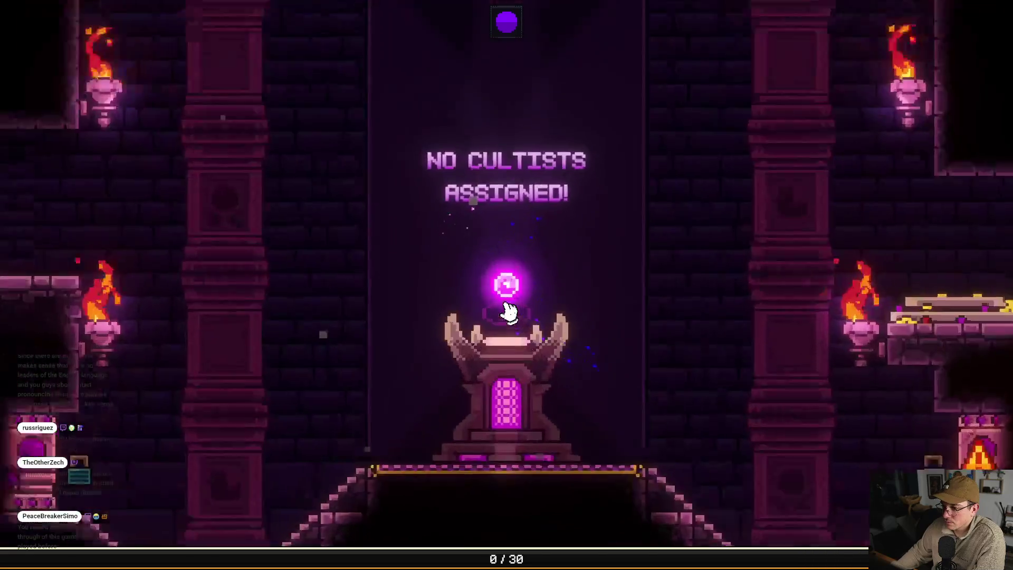
{"action": "scroll", "coordinate": [507, 311], "scroll_direction": "down", "scroll_amount": 3}
{"action": "scroll", "coordinate": [556, 264], "scroll_direction": "up", "scroll_amount": 3}
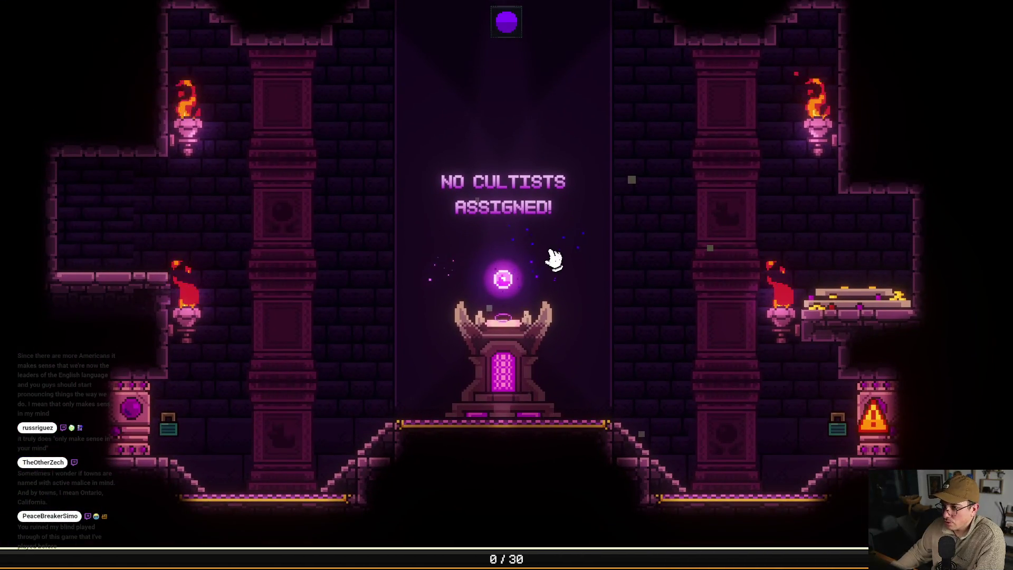
{"action": "left_click", "coordinate": [500, 285]}
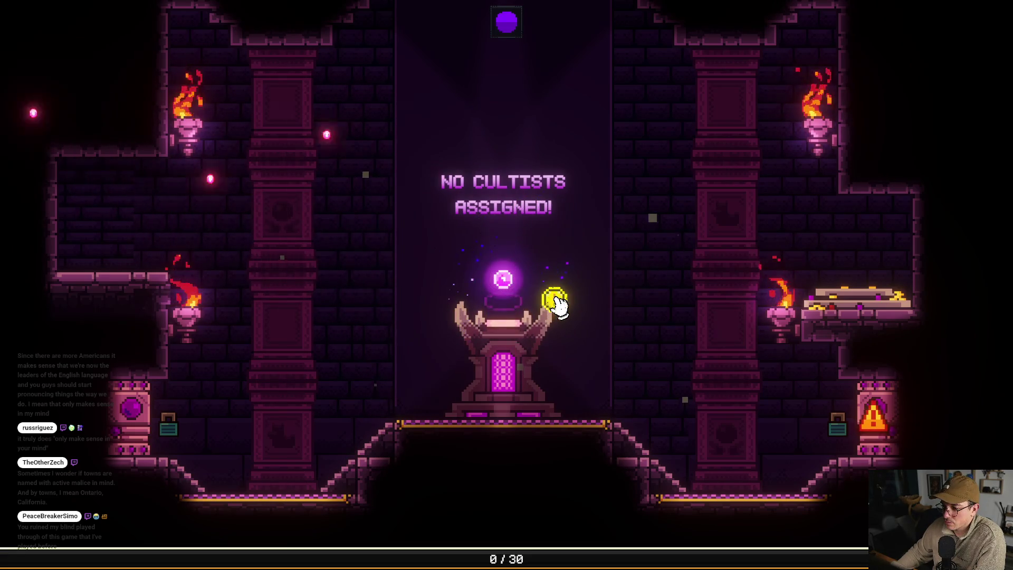
{"action": "left_click", "coordinate": [530, 353]}
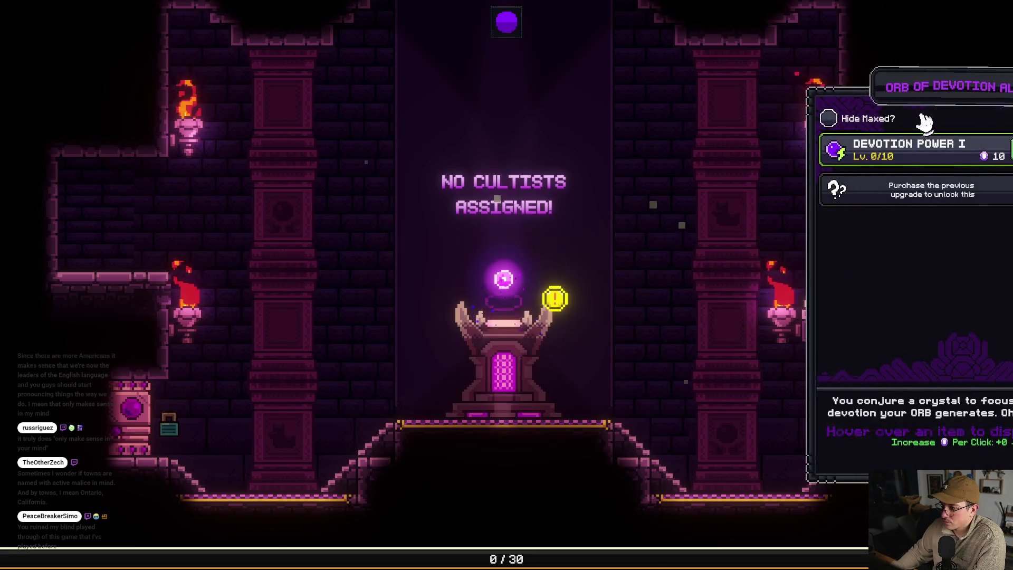
{"action": "left_click", "coordinate": [946, 150]}
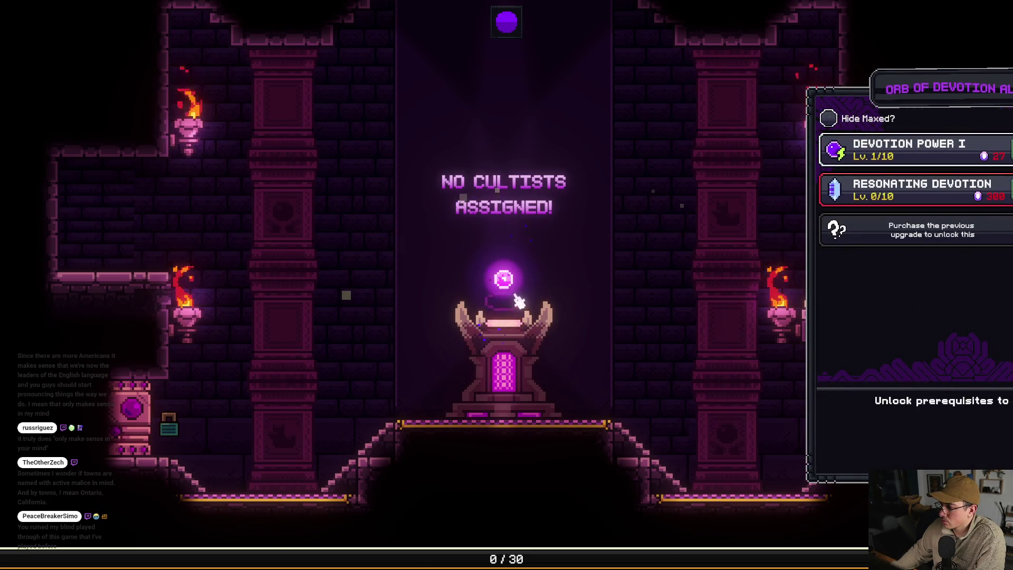
{"action": "left_click", "coordinate": [717, 245]}
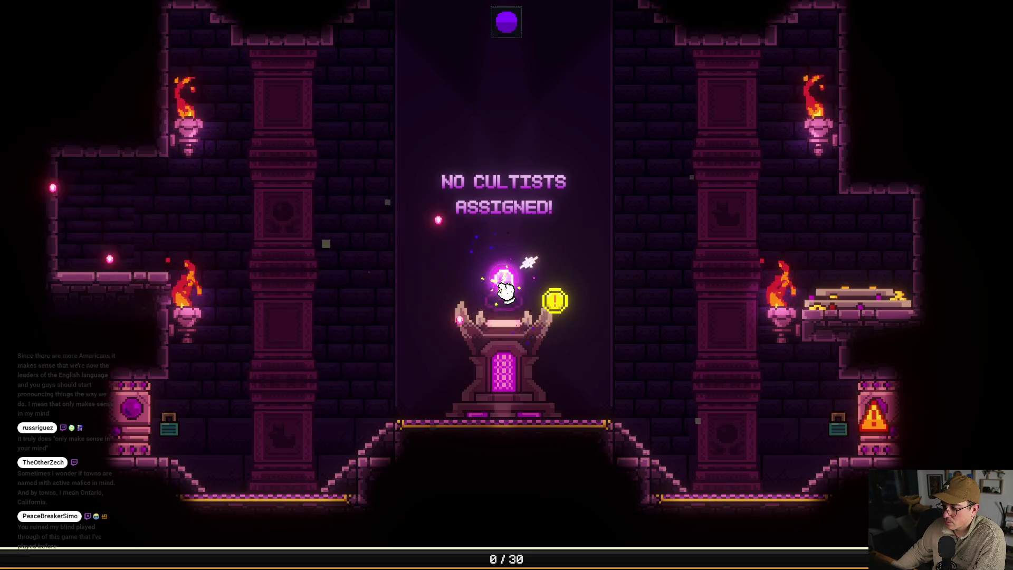
Step: Buy two more Devotion Power I levels, reaching level 3, then select Resonating Devotion
{"action": "mouse_move", "coordinate": [147, 422]}
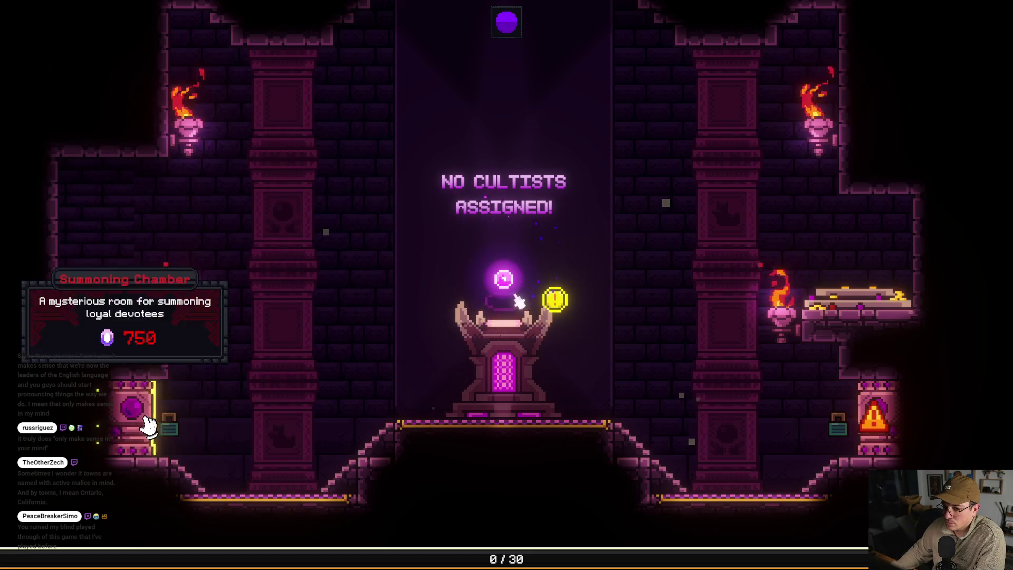
{"action": "left_click", "coordinate": [553, 321]}
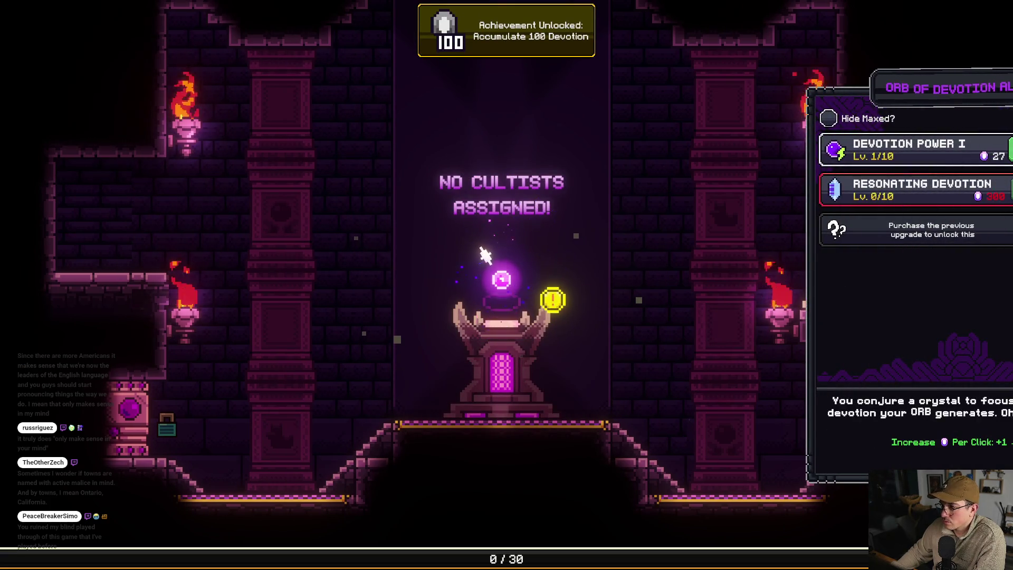
{"action": "left_click", "coordinate": [886, 158]}
{"action": "left_click", "coordinate": [886, 158]}
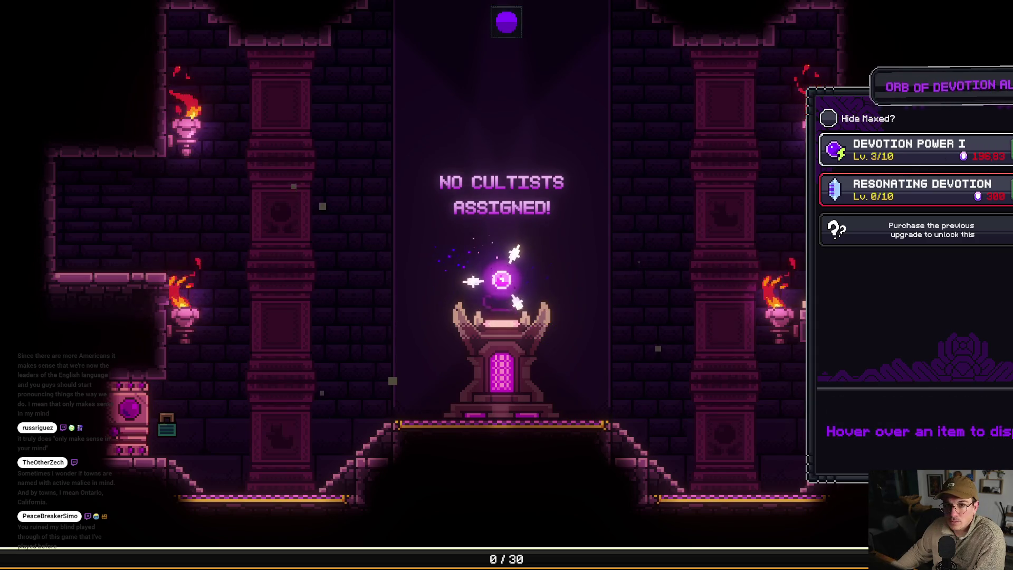
{"action": "left_click", "coordinate": [578, 356]}
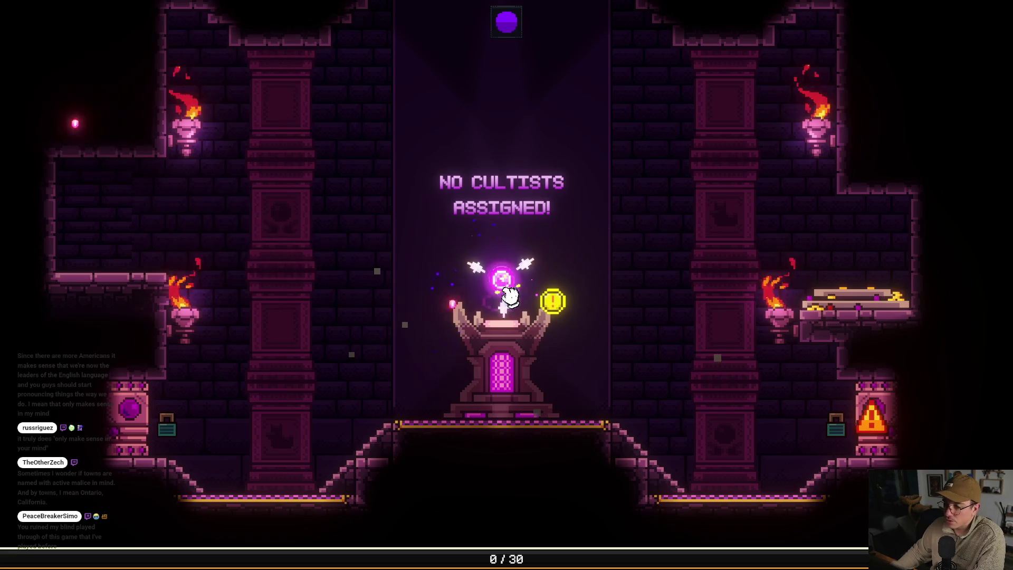
{"action": "left_click", "coordinate": [515, 295]}
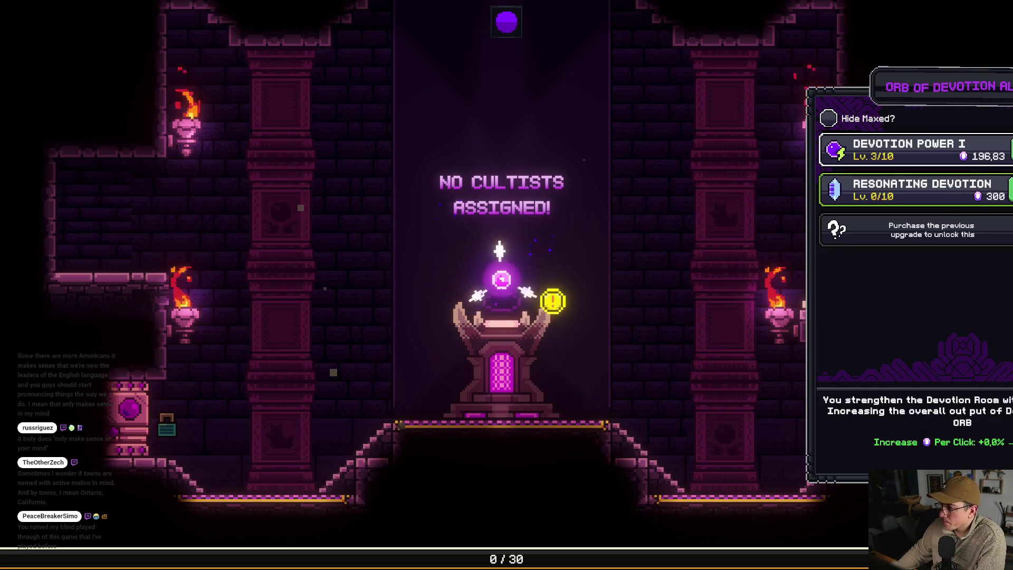
{"action": "left_click", "coordinate": [918, 190]}
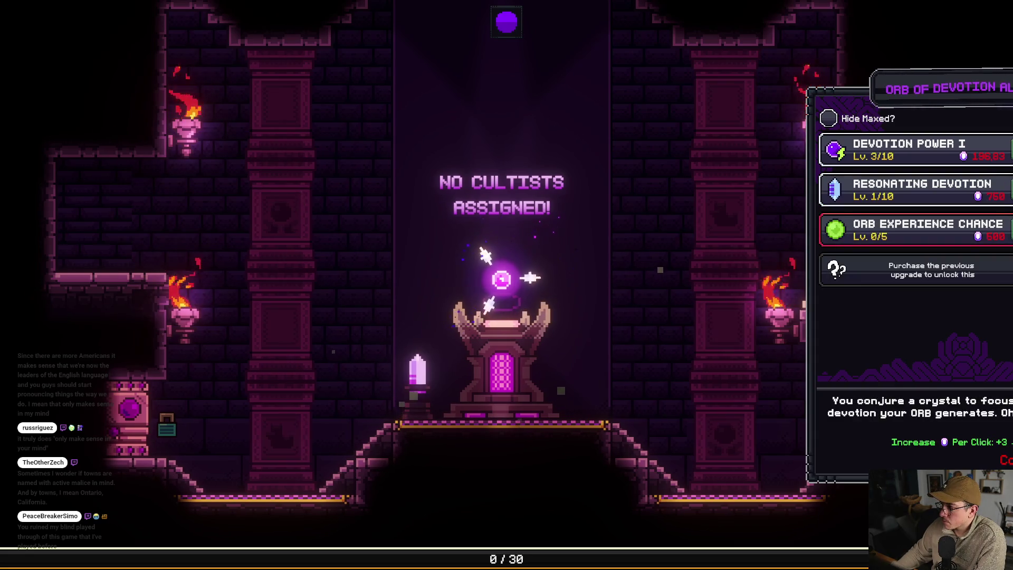
Step: Click the orb for devotion between upgrade-list visits, bringing Devotion Power I to level 4
{"action": "left_click", "coordinate": [490, 339]}
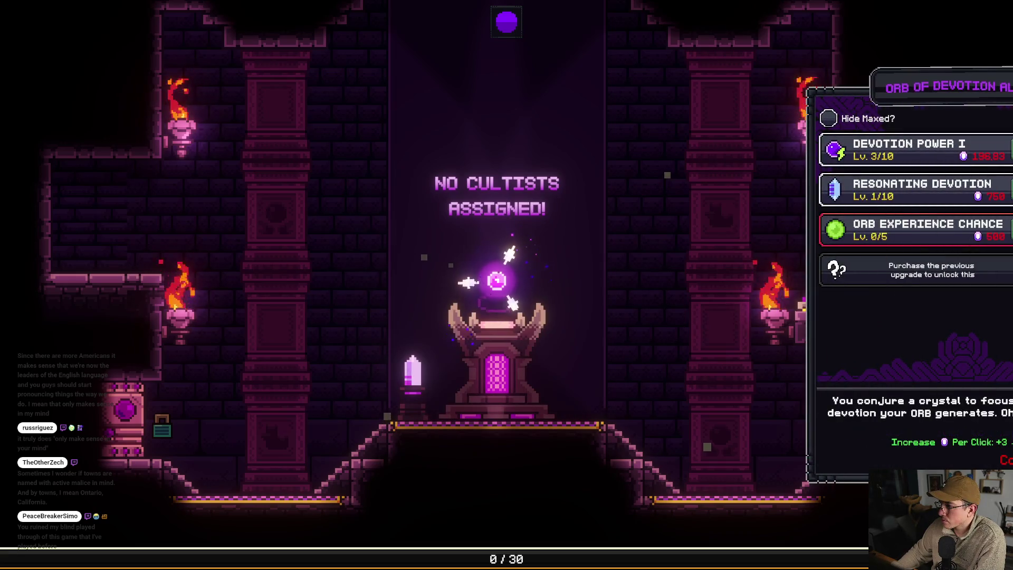
{"action": "key", "text": "Escape"}
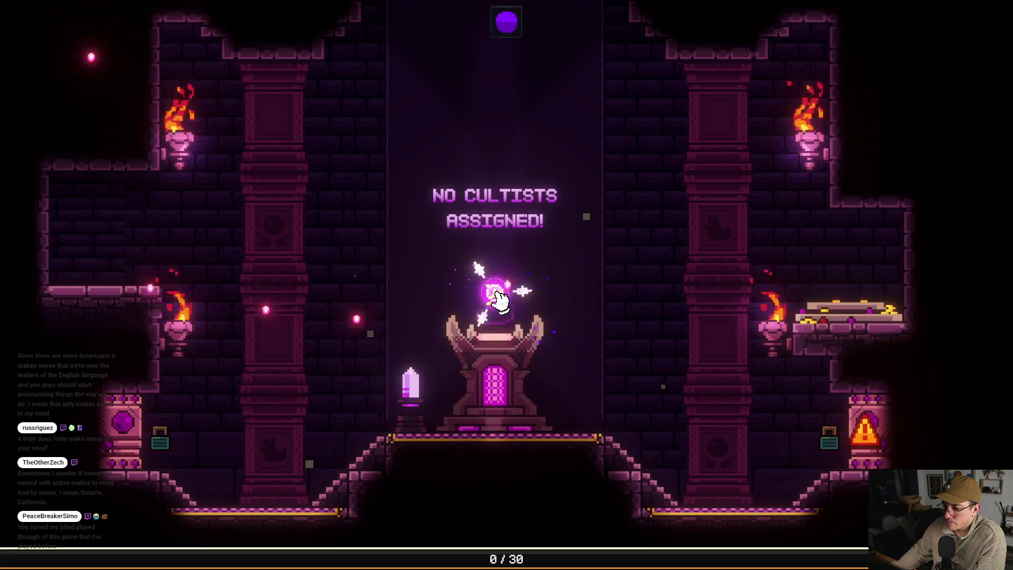
{"action": "left_click", "coordinate": [501, 389]}
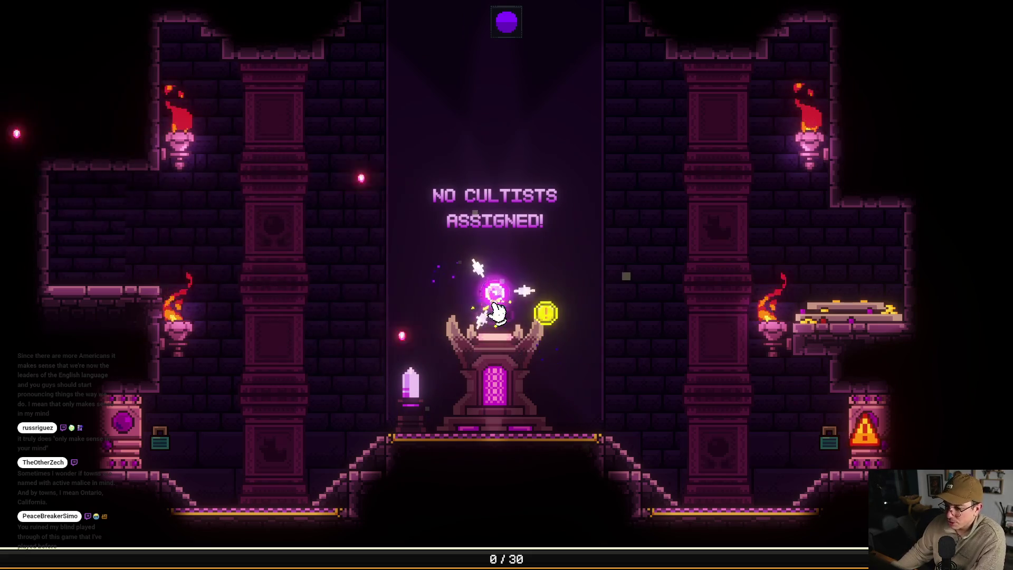
{"action": "left_click", "coordinate": [506, 298]}
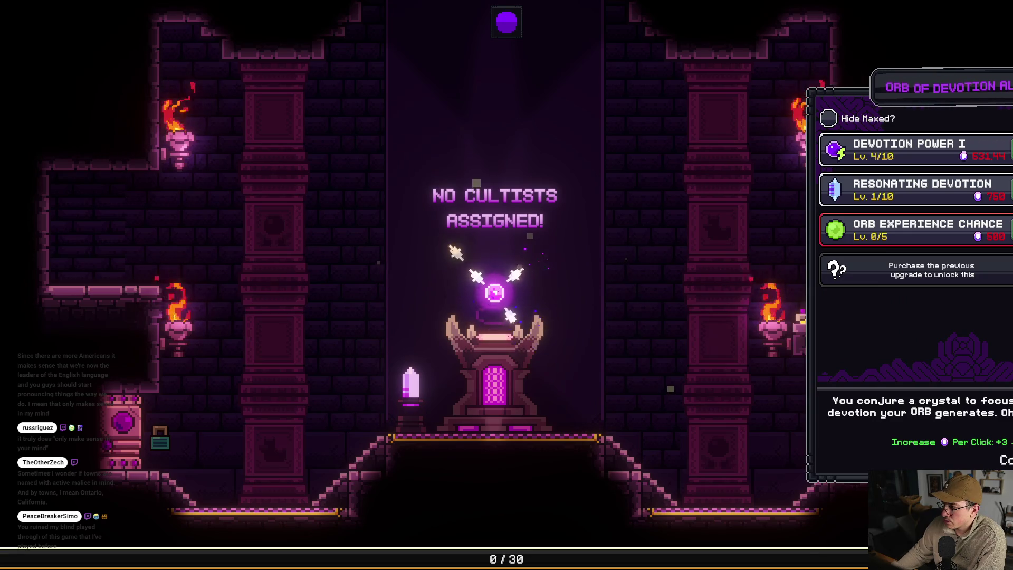
{"action": "left_click", "coordinate": [607, 280]}
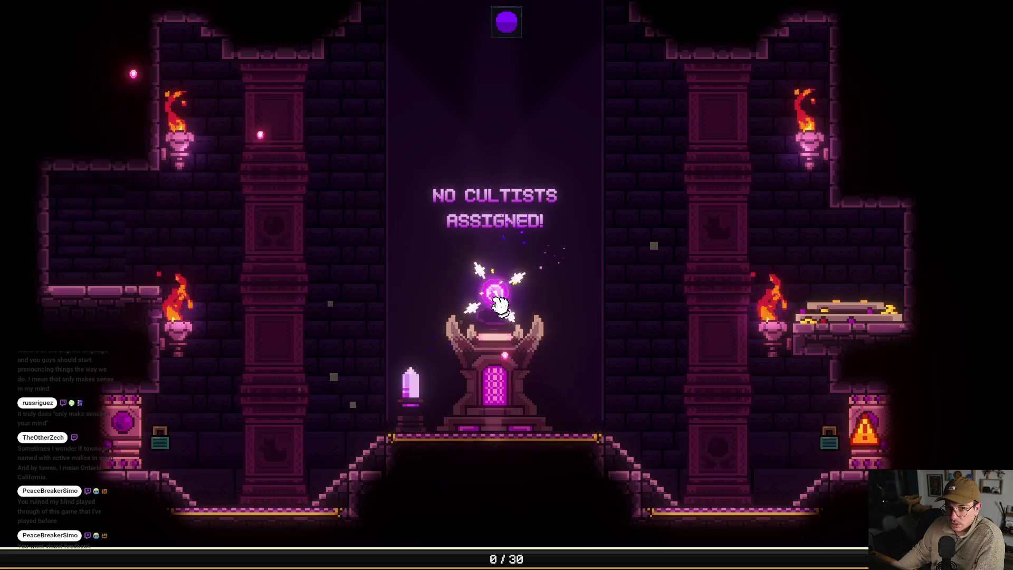
{"action": "left_click", "coordinate": [499, 302]}
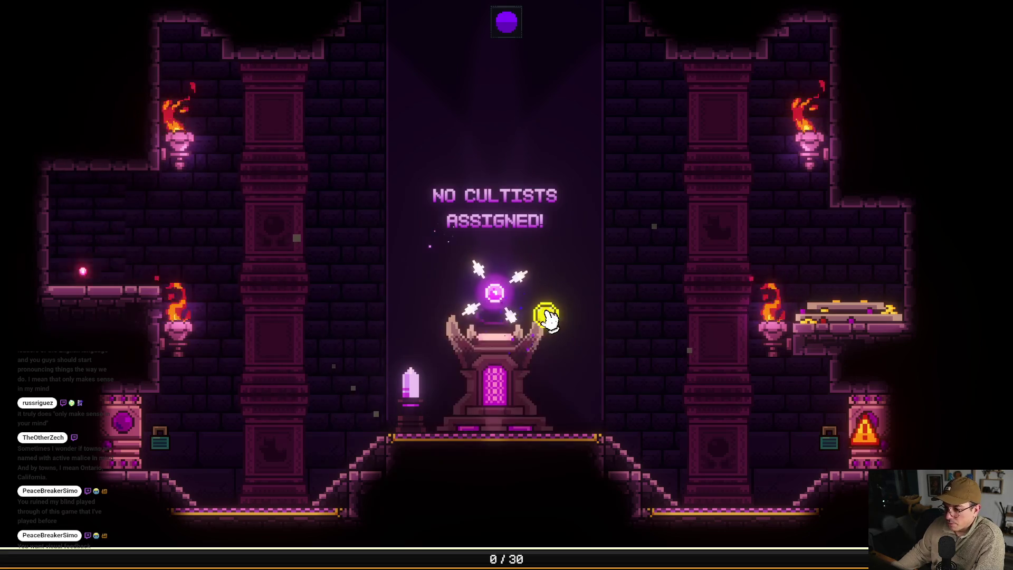
{"action": "left_click", "coordinate": [524, 366]}
{"action": "left_click", "coordinate": [498, 371]}
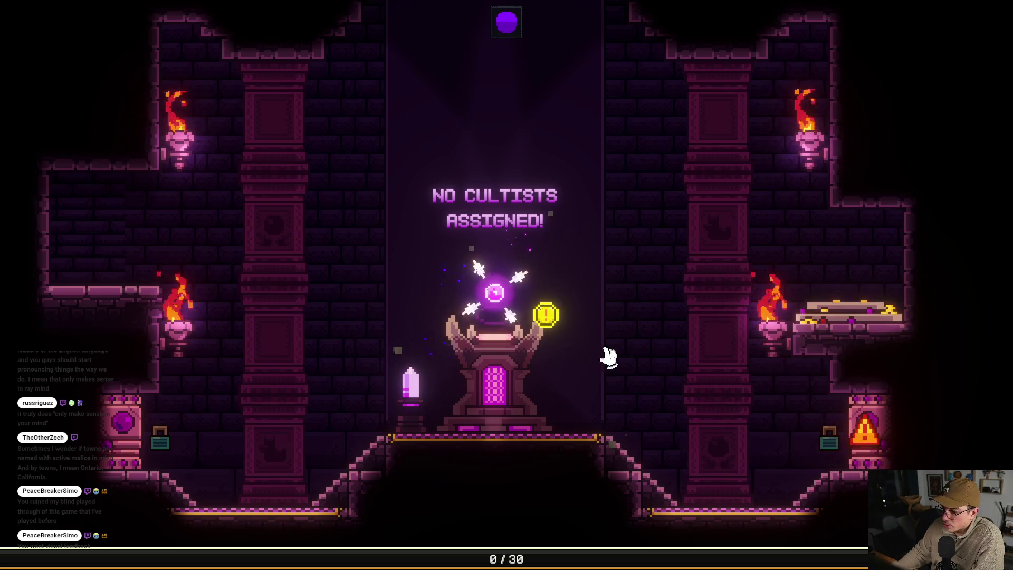
{"action": "left_click", "coordinate": [547, 316]}
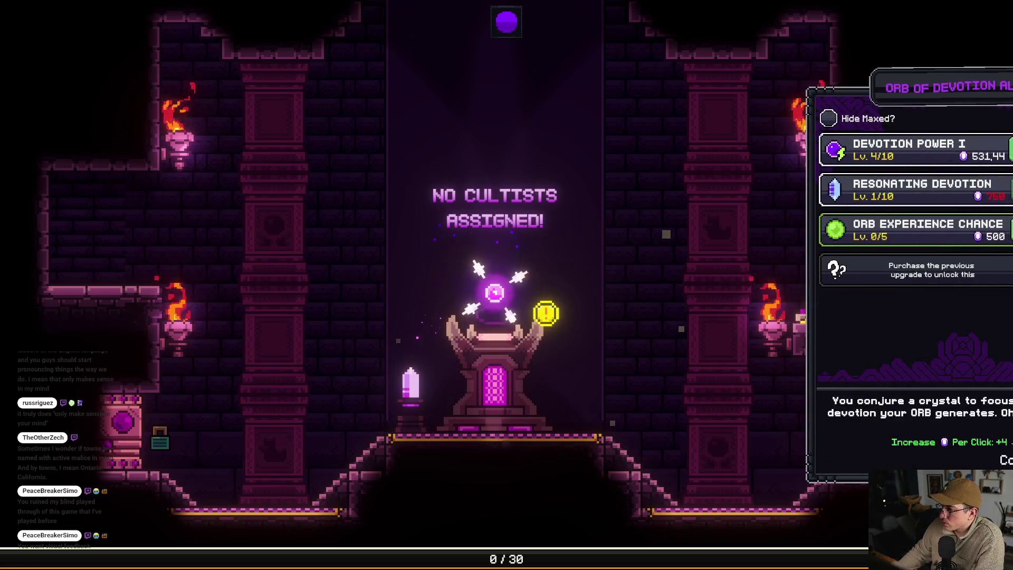
Step: Buy Orb Experience Chance and collect the floating green experience orbs
{"action": "left_click", "coordinate": [903, 240]}
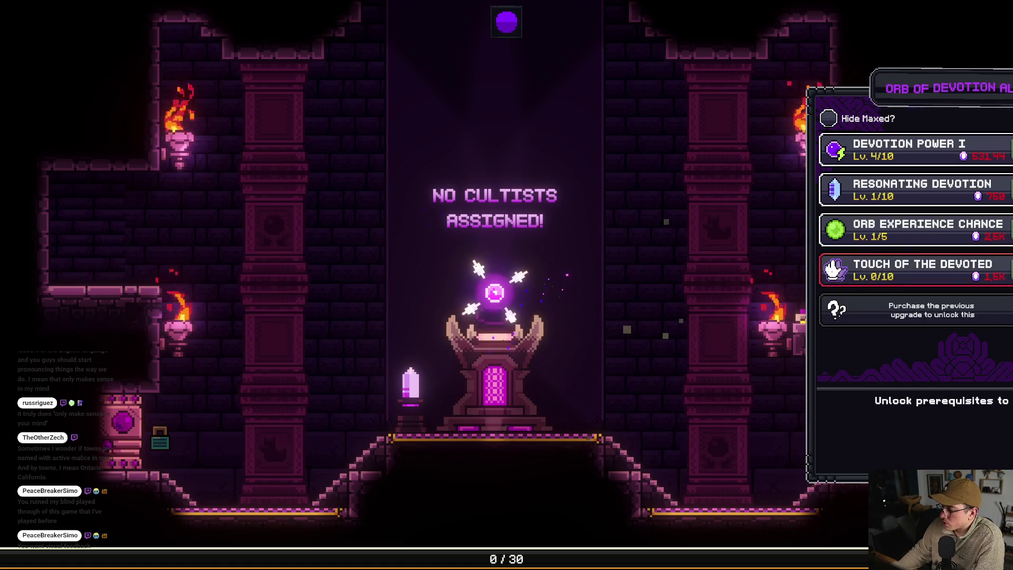
{"action": "left_click", "coordinate": [572, 375]}
{"action": "left_click", "coordinate": [499, 298]}
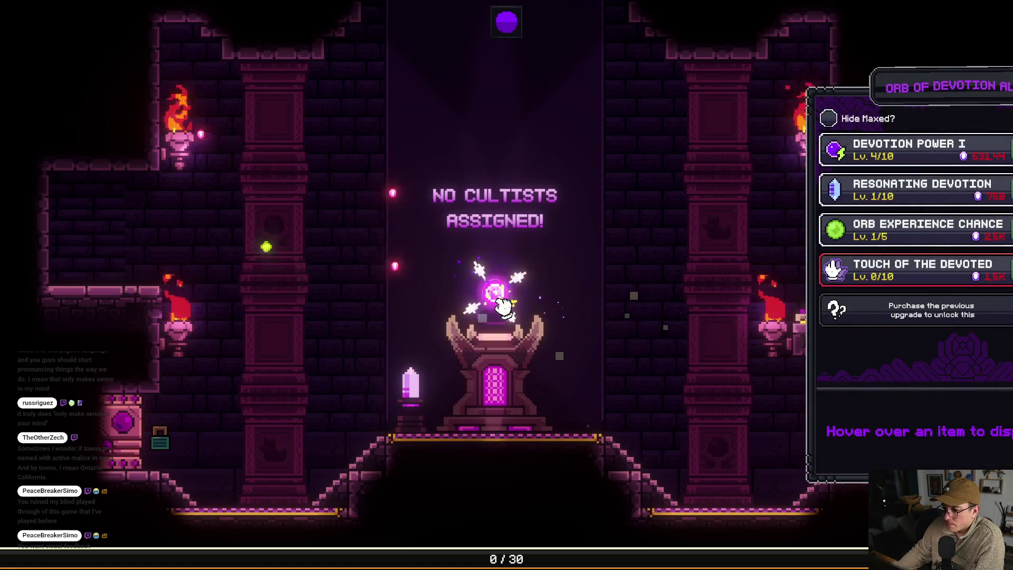
{"action": "left_click", "coordinate": [301, 200]}
{"action": "left_click", "coordinate": [221, 200]}
{"action": "left_click", "coordinate": [580, 337]}
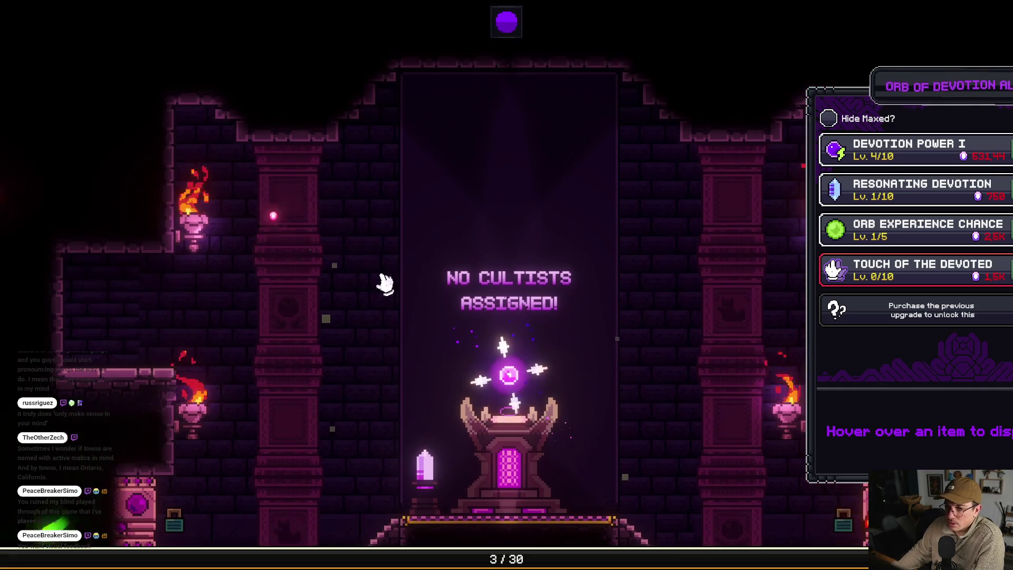
{"action": "left_click", "coordinate": [287, 232]}
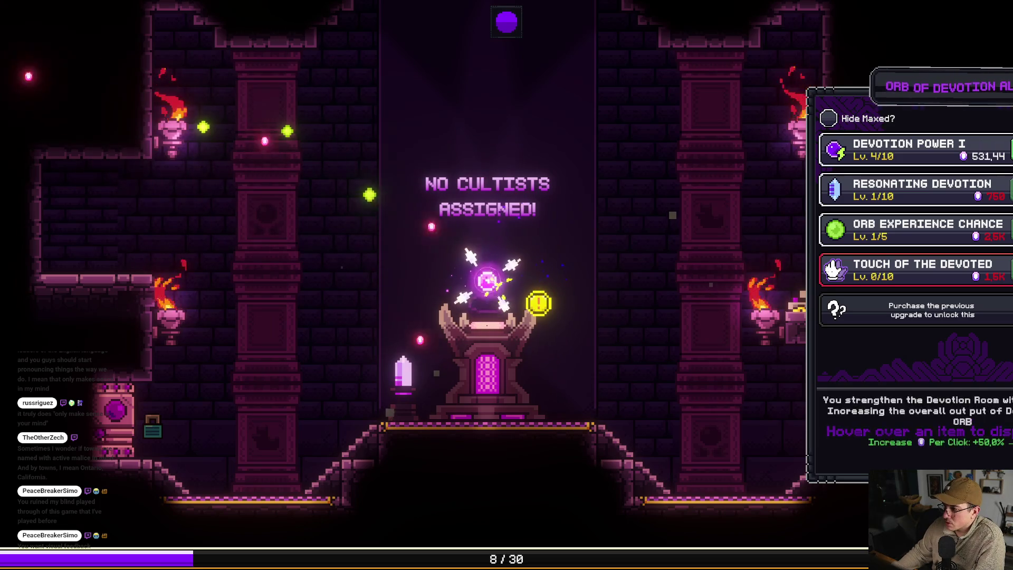
Step: Buy a fifth Devotion Power I level and bring up the Summoning Chamber unlock offer
{"action": "left_click", "coordinate": [907, 149]}
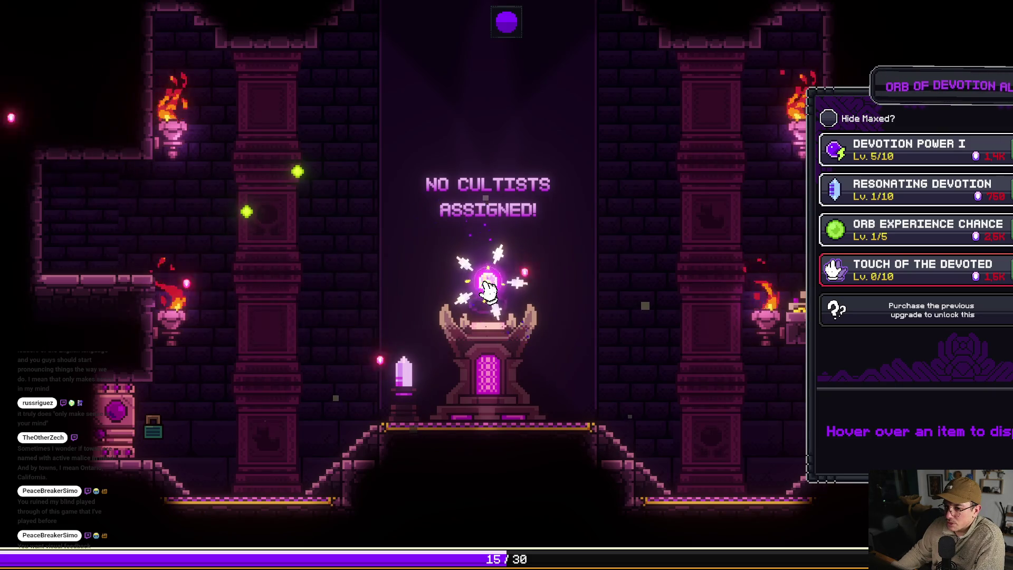
{"action": "mouse_move", "coordinate": [800, 154]}
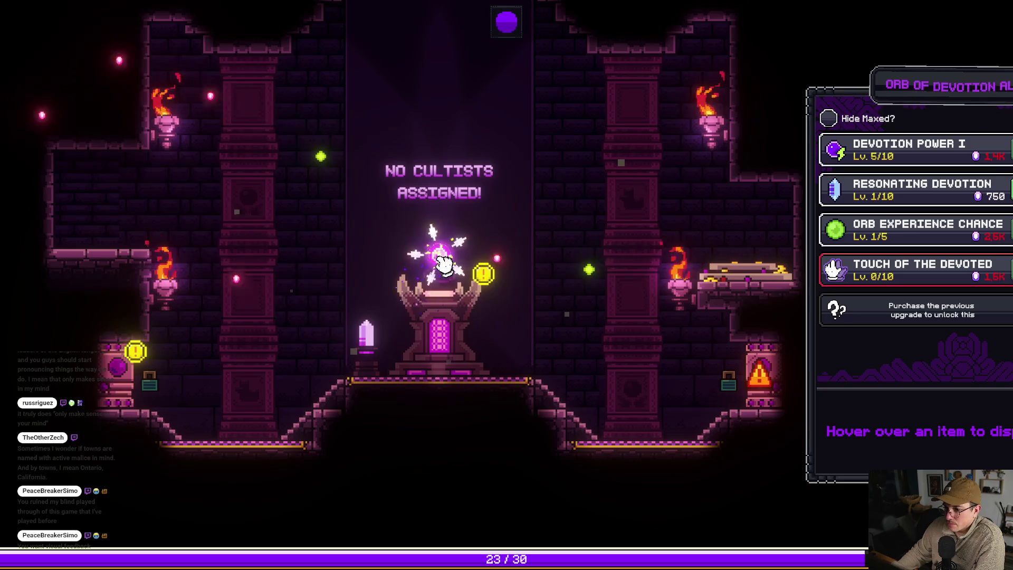
{"action": "left_click", "coordinate": [450, 316]}
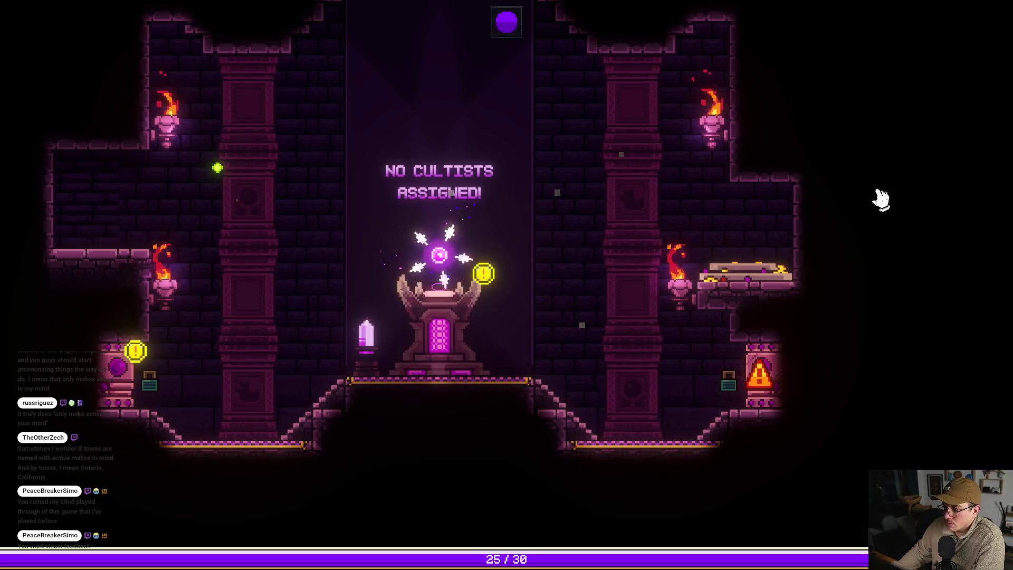
{"action": "left_click", "coordinate": [122, 381]}
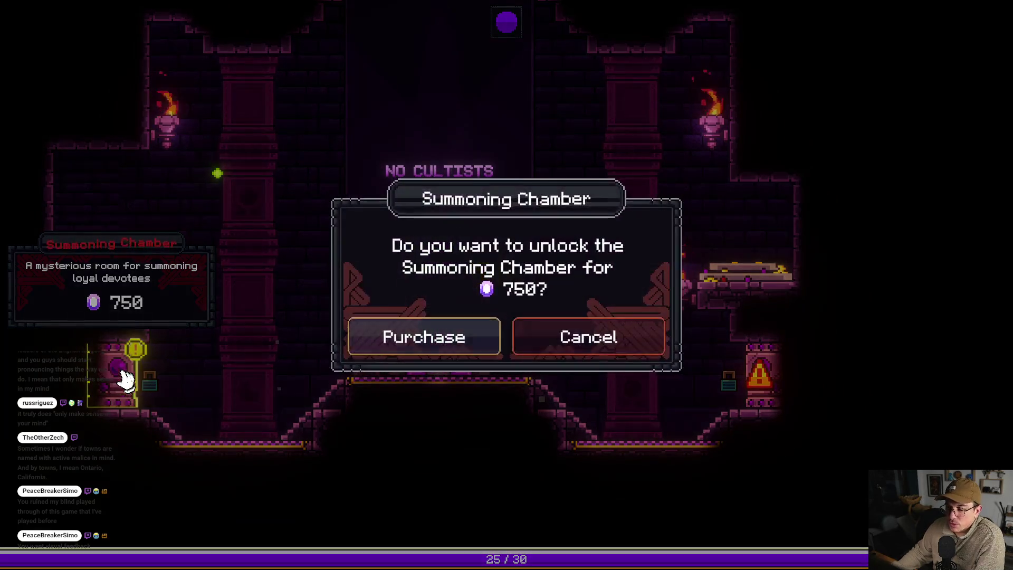
Step: Purchase the Summoning Chamber for 750, finish the ghost's dialogue, and open the pedestal's tome
{"action": "left_click", "coordinate": [401, 345]}
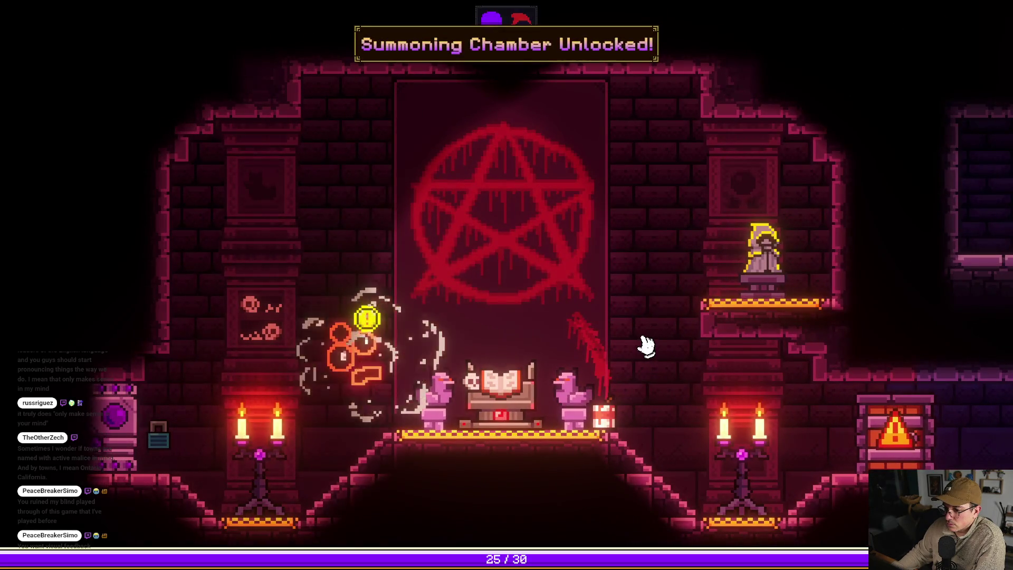
{"action": "left_click", "coordinate": [348, 370]}
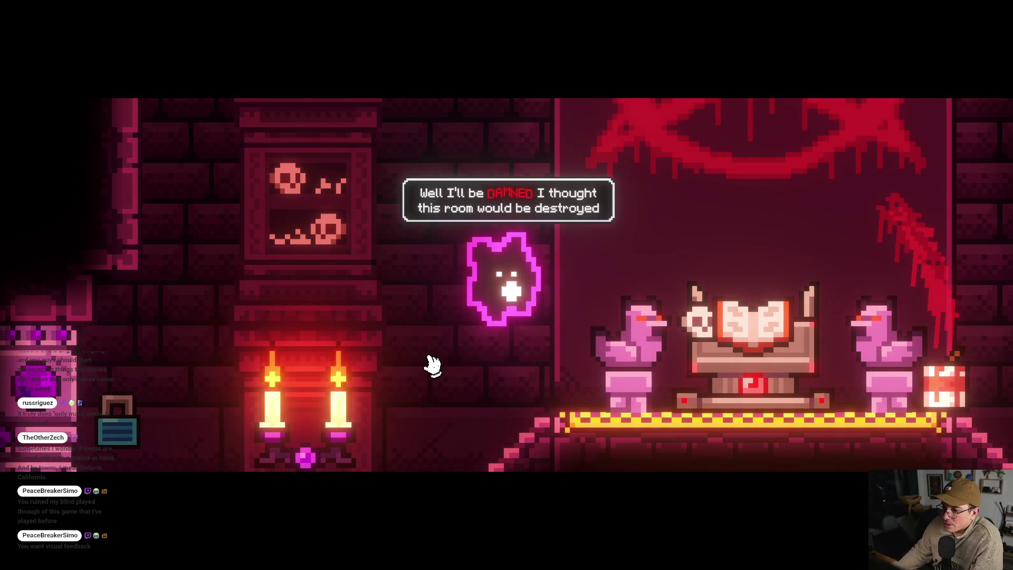
{"action": "left_click", "coordinate": [432, 365]}
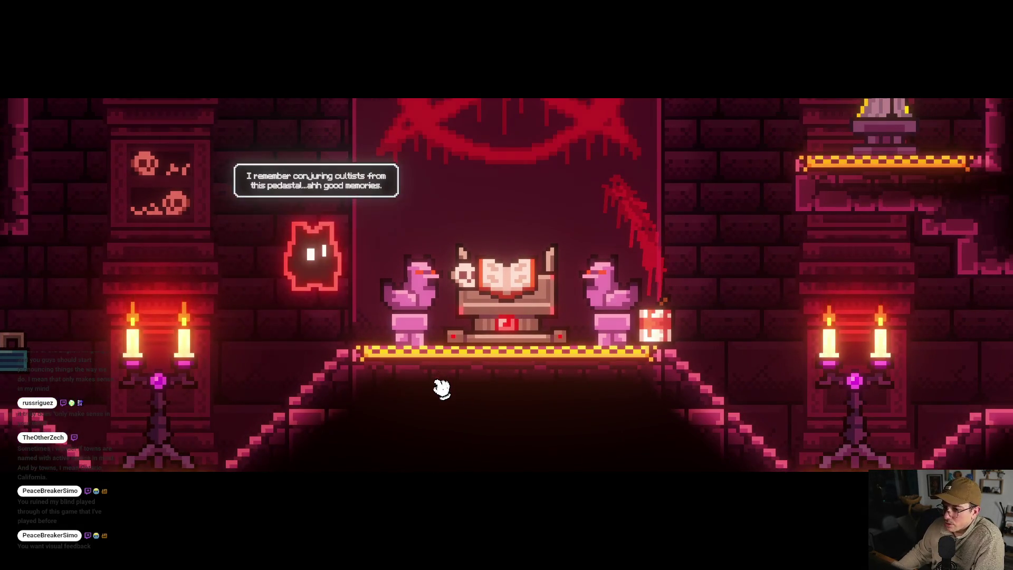
{"action": "left_click", "coordinate": [484, 353]}
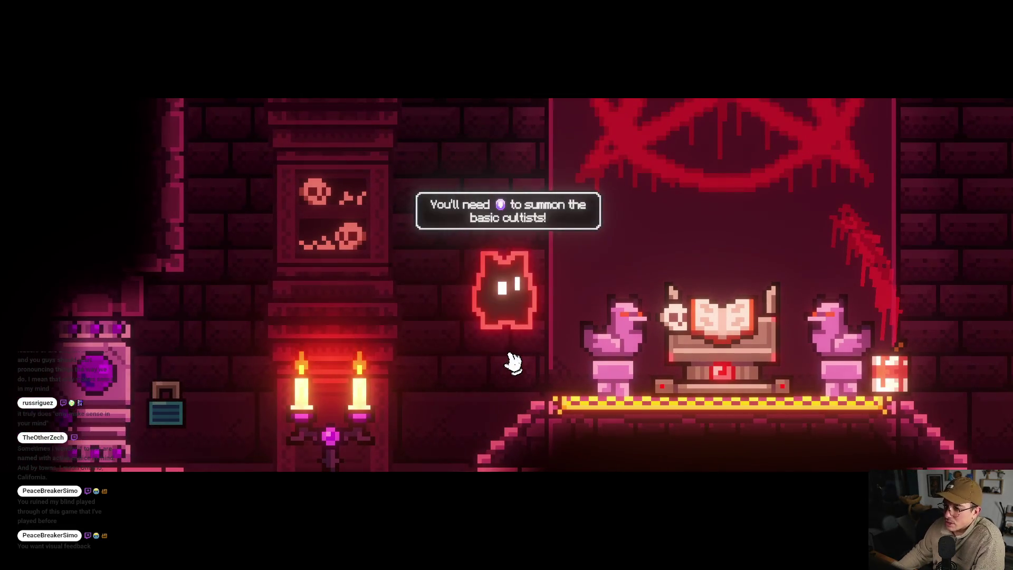
{"action": "left_click", "coordinate": [553, 373]}
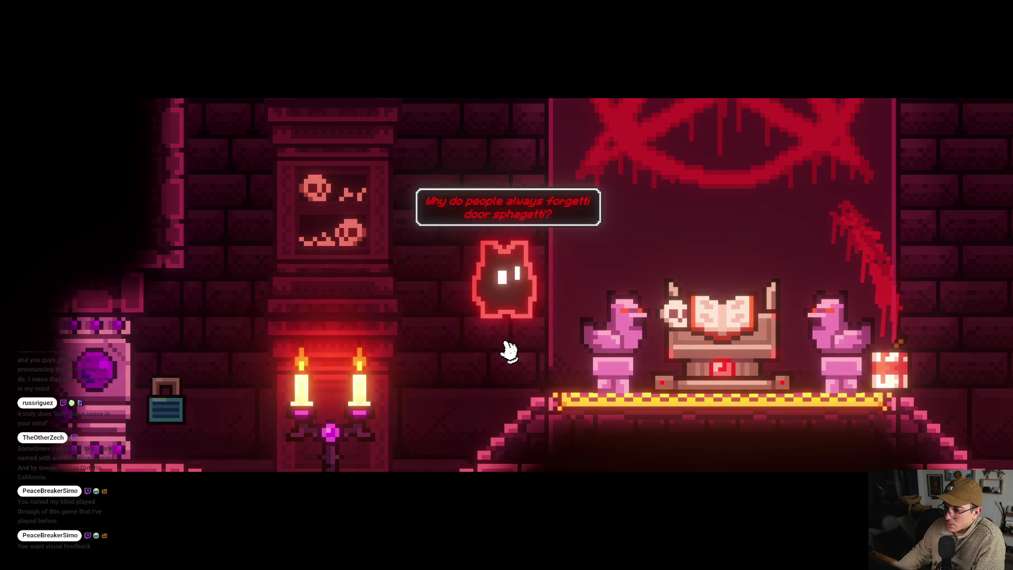
{"action": "left_click", "coordinate": [509, 351]}
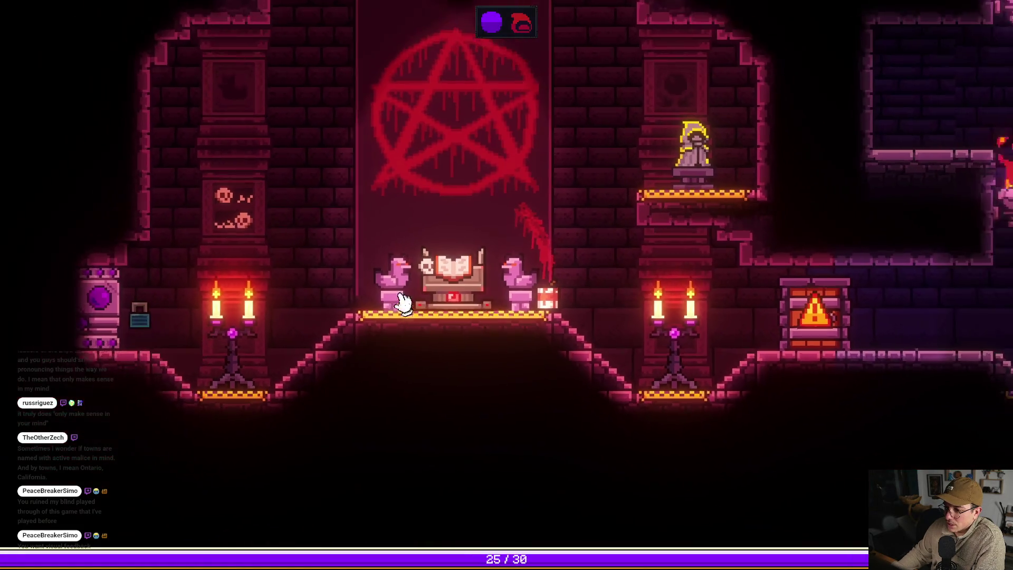
{"action": "left_click", "coordinate": [483, 317]}
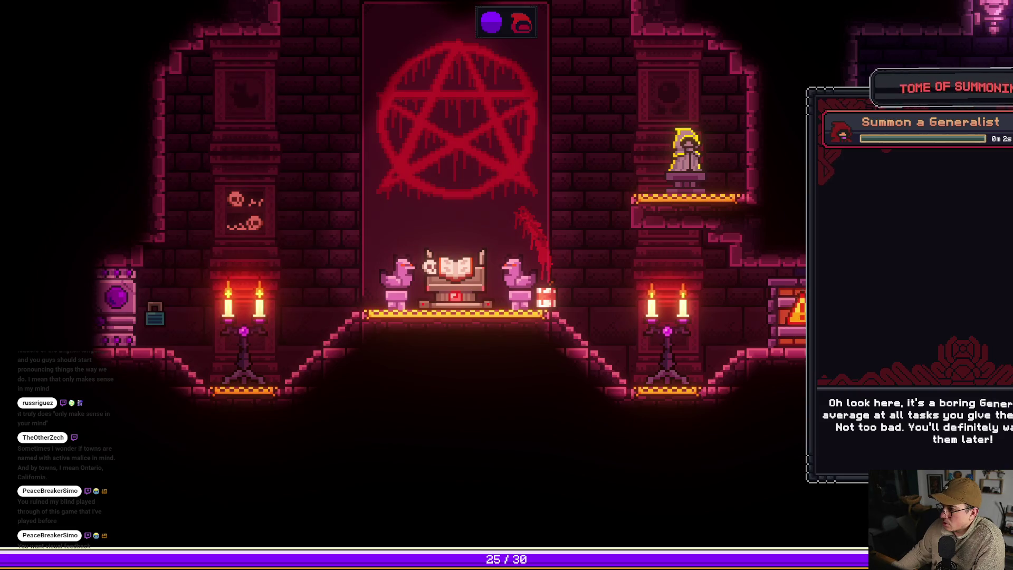
Step: Look over the Cultist Upgrade Statue's upgrades, then pan back to the empty orb altar
{"action": "mouse_move", "coordinate": [260, 316]}
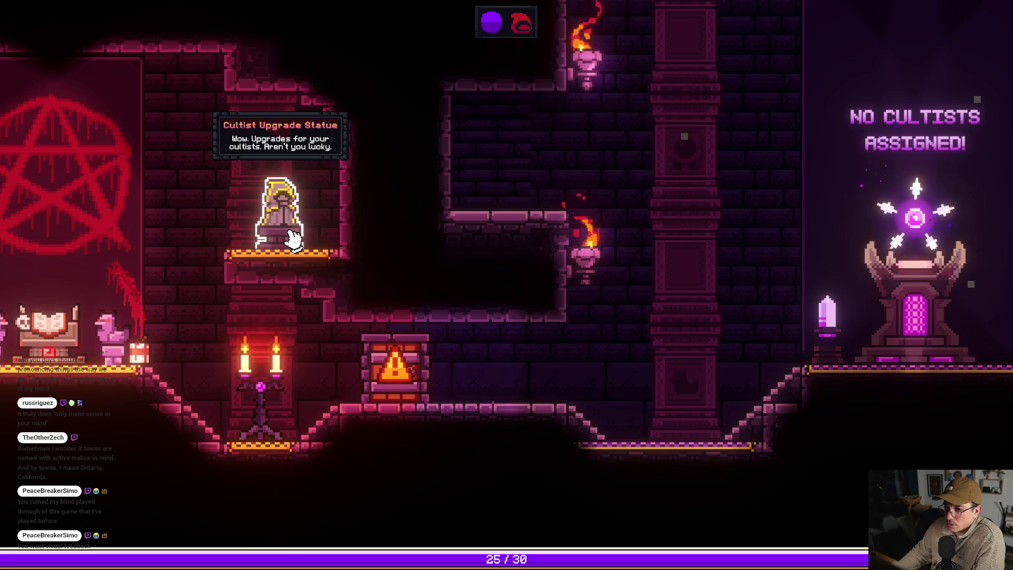
{"action": "left_click", "coordinate": [294, 240]}
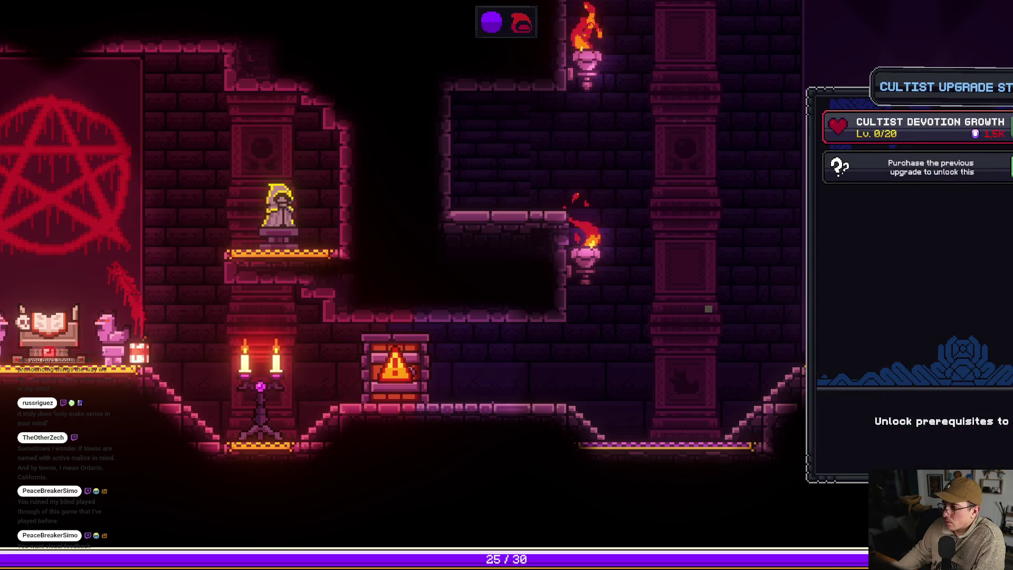
{"action": "key", "text": "d"}
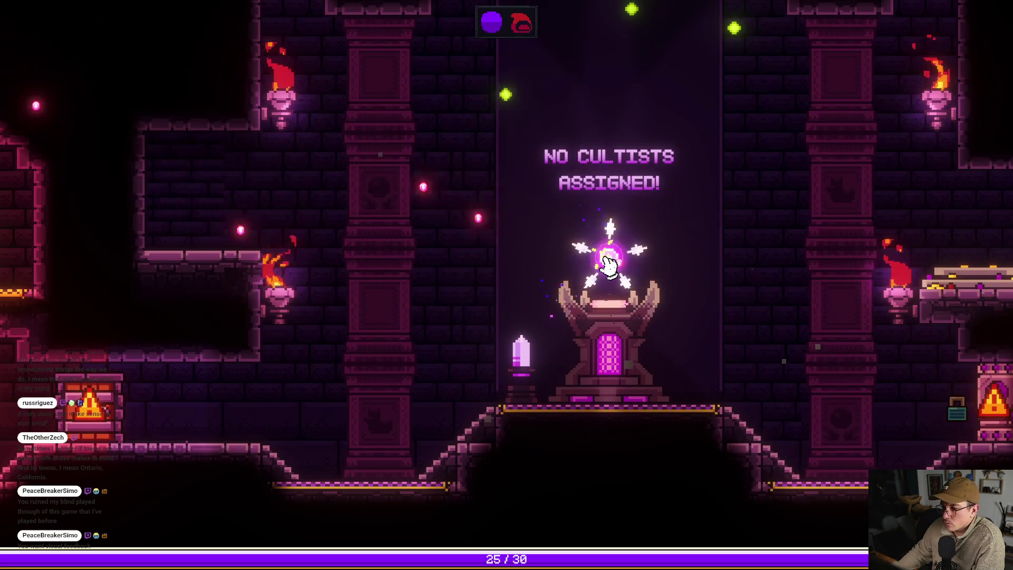
{"action": "key", "text": "w"}
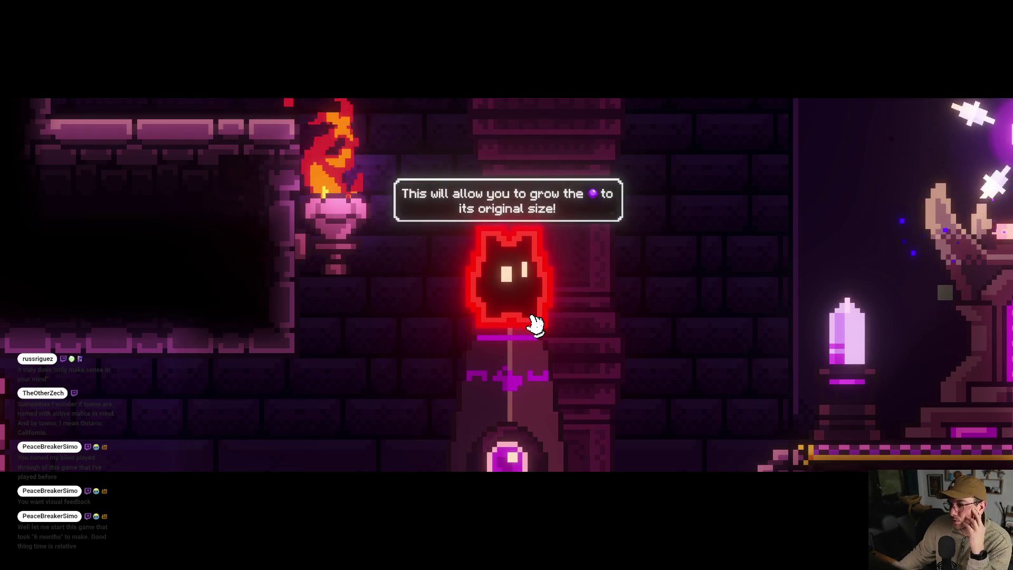
Step: Finish the ghost's level-up lines and claim Devotion Reservoirs from the goodie chest
{"action": "left_click", "coordinate": [527, 315]}
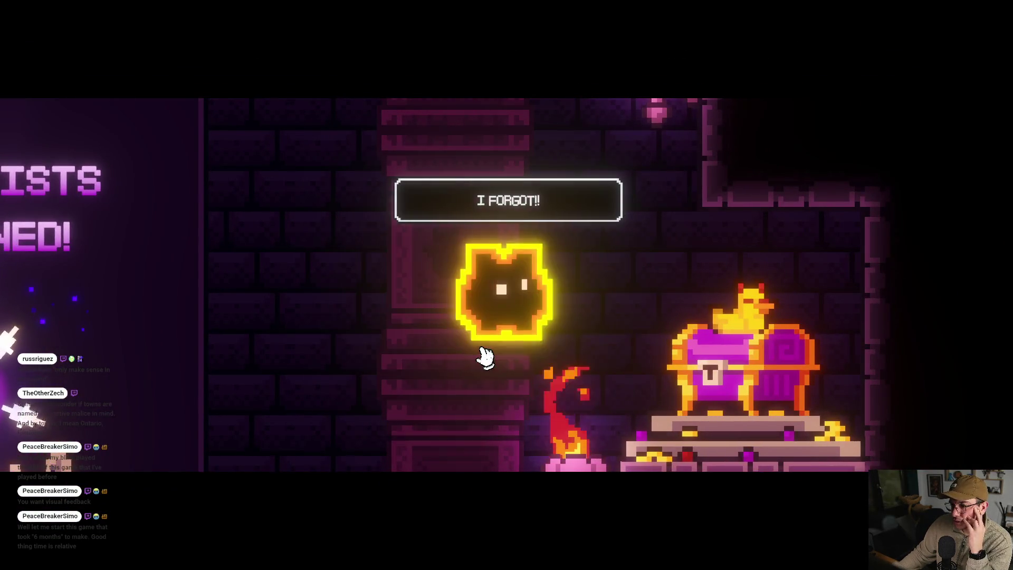
{"action": "left_click", "coordinate": [486, 359]}
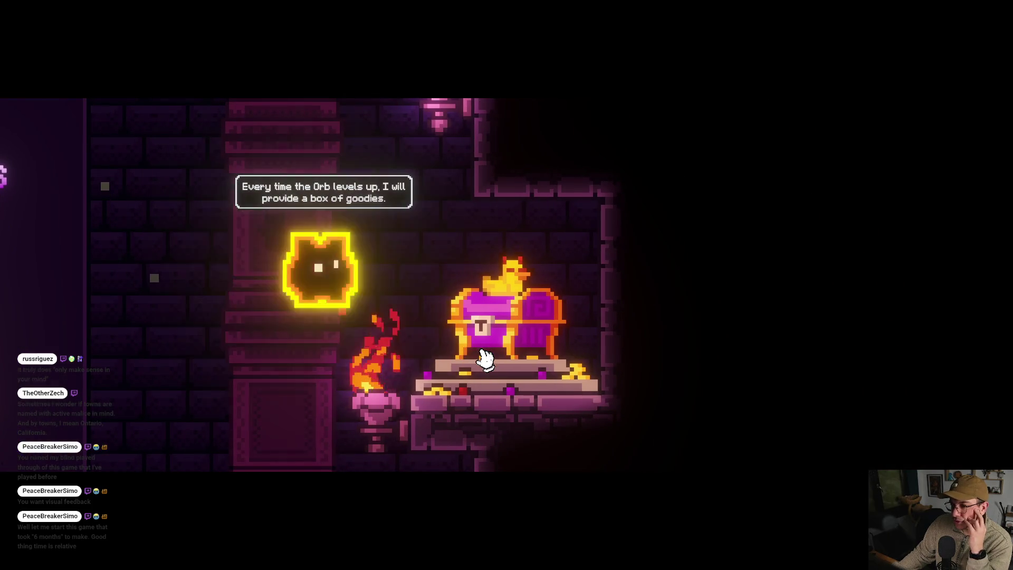
{"action": "left_click", "coordinate": [358, 280]}
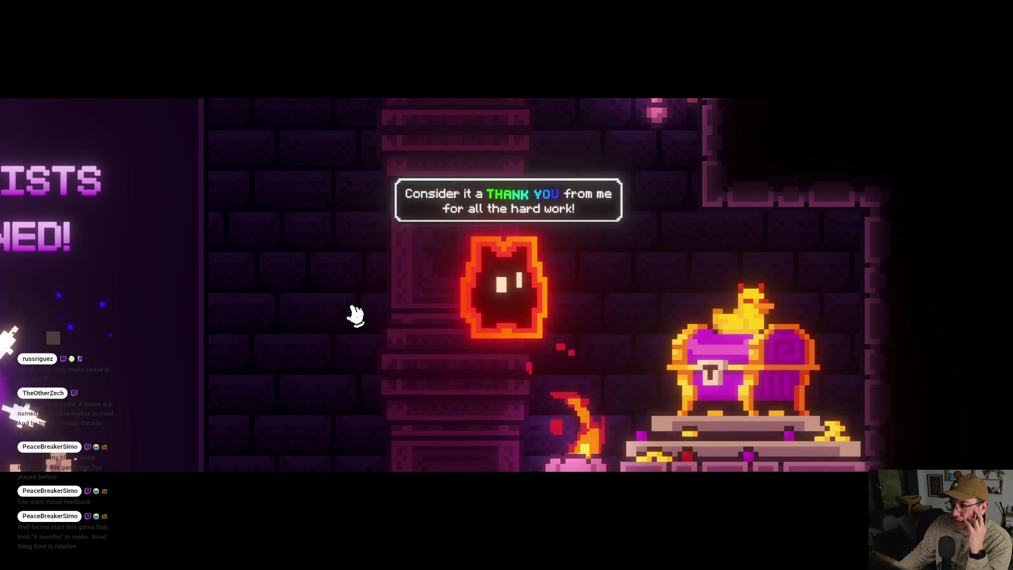
{"action": "left_click", "coordinate": [355, 316]}
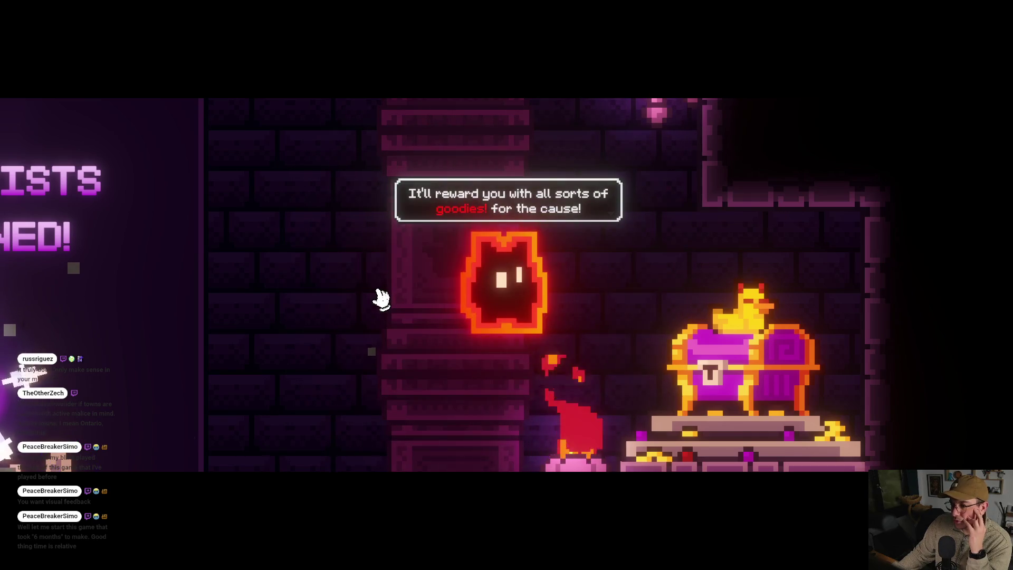
{"action": "left_click", "coordinate": [382, 312]}
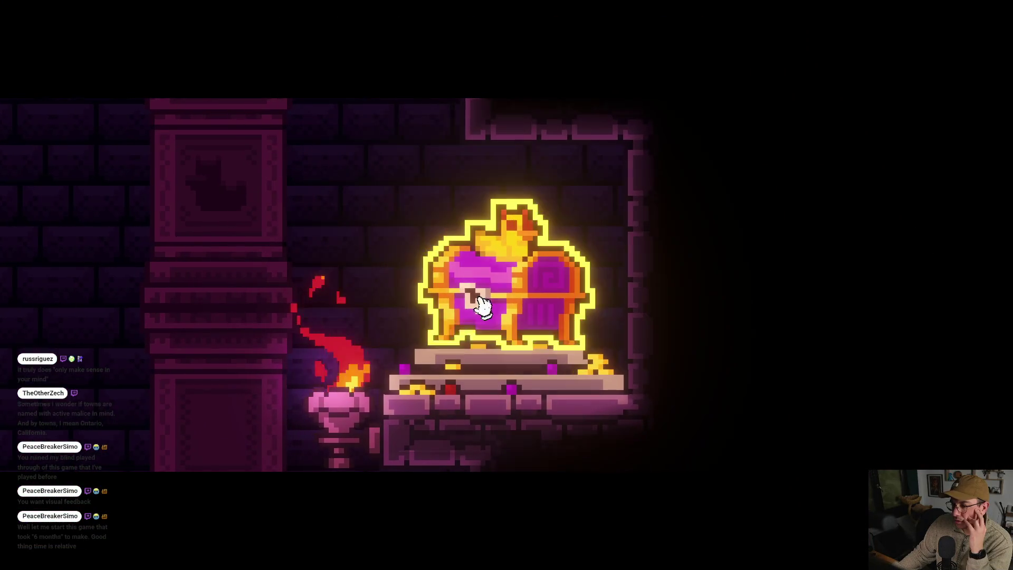
{"action": "left_click", "coordinate": [485, 302]}
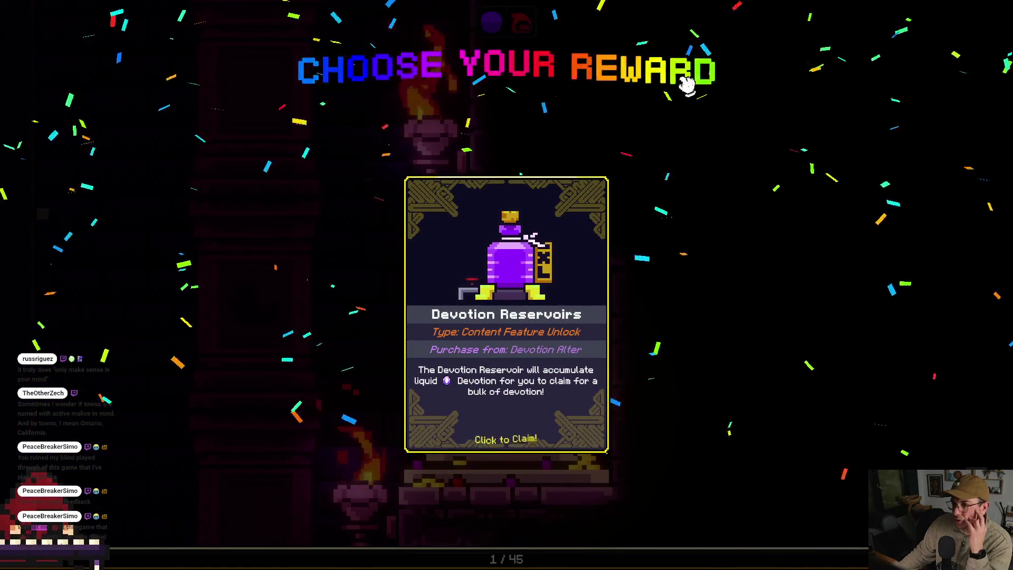
{"action": "left_click", "coordinate": [498, 266]}
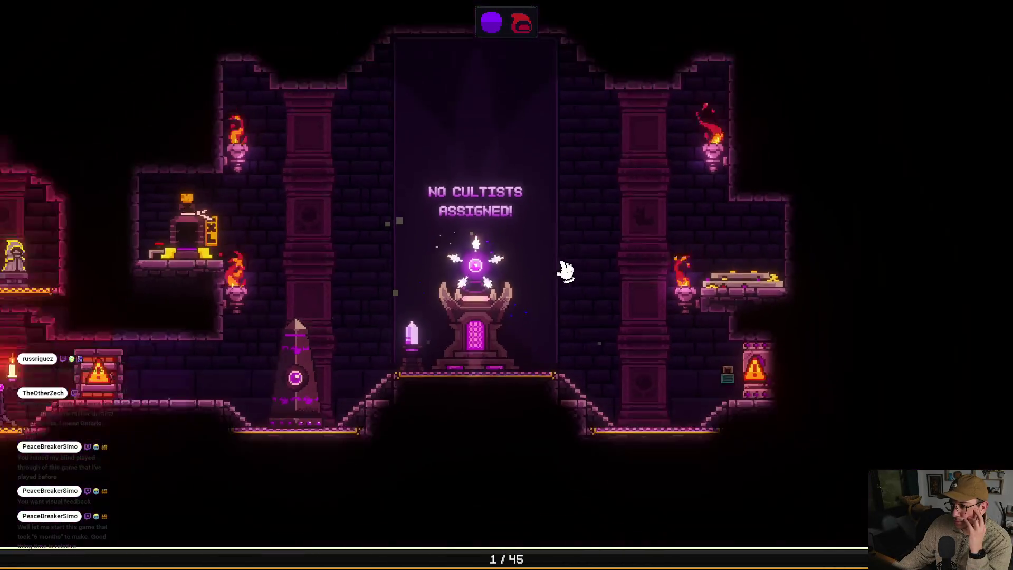
Step: Click the orb so the Tome of Summoning summons the first Generalist cultist
{"action": "left_click", "coordinate": [481, 269]}
{"action": "mouse_move", "coordinate": [832, 237]}
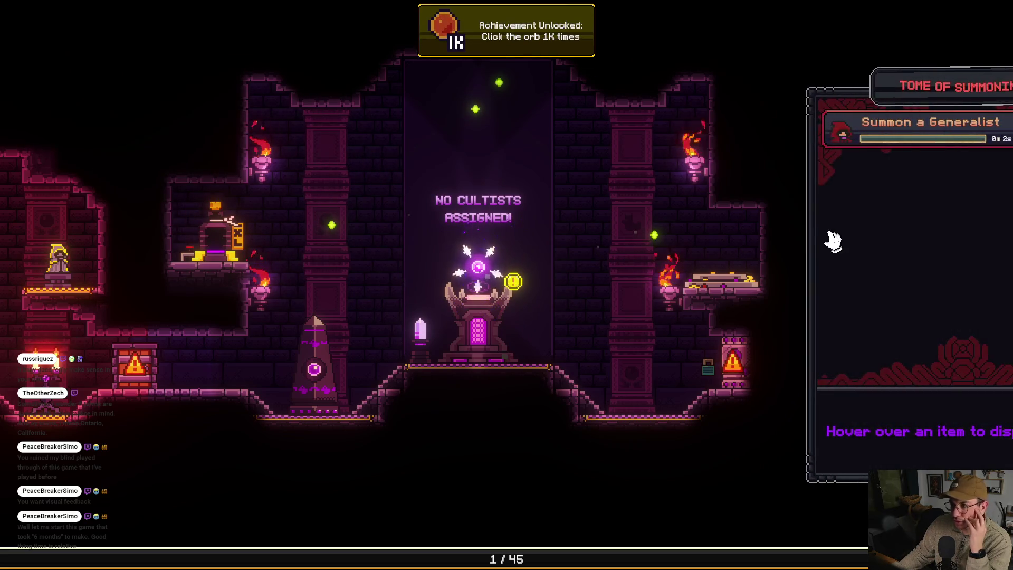
{"action": "mouse_move", "coordinate": [1007, 142]}
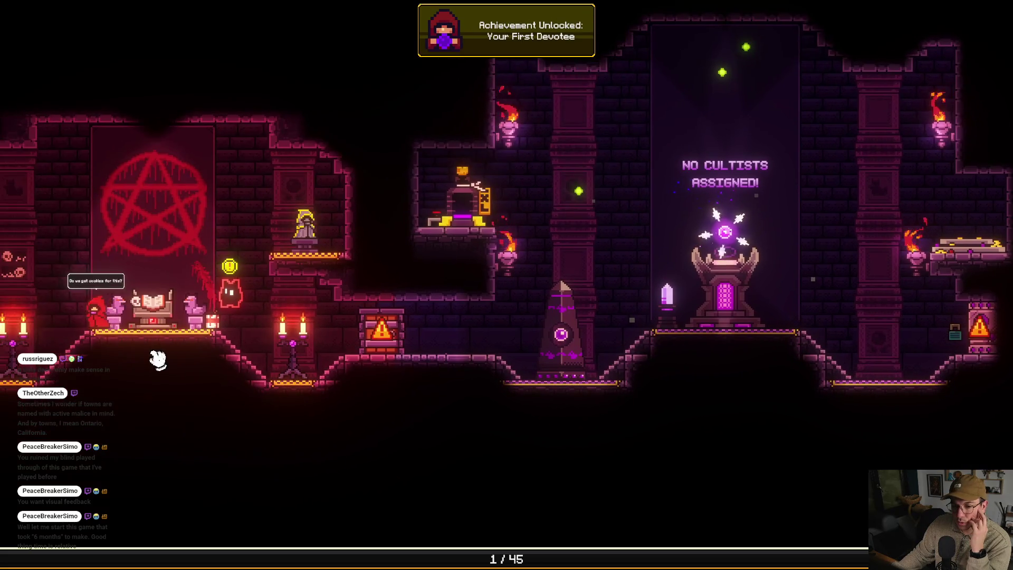
{"action": "mouse_move", "coordinate": [89, 316]}
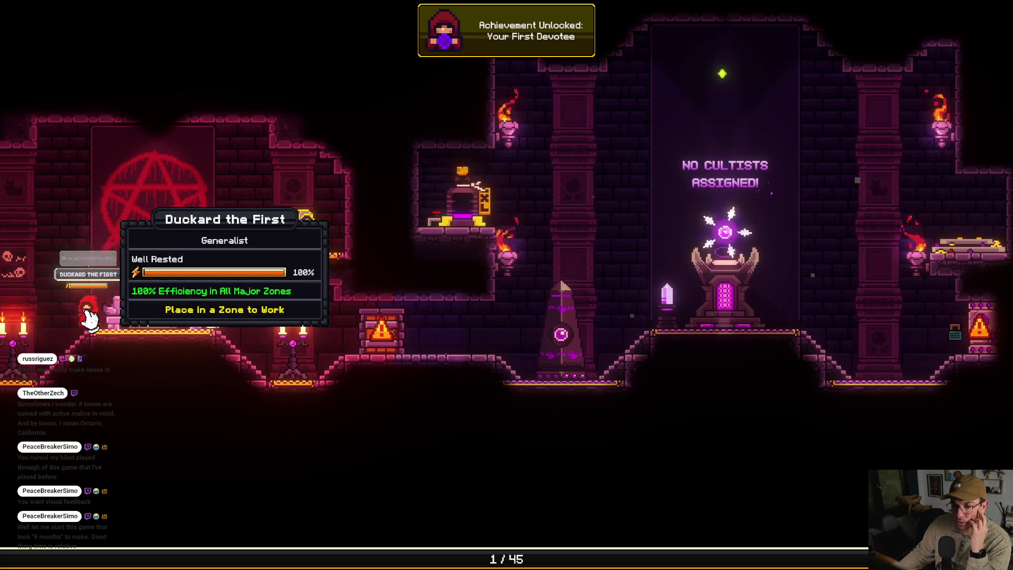
{"action": "scroll", "coordinate": [241, 293], "scroll_direction": "up", "scroll_amount": 5}
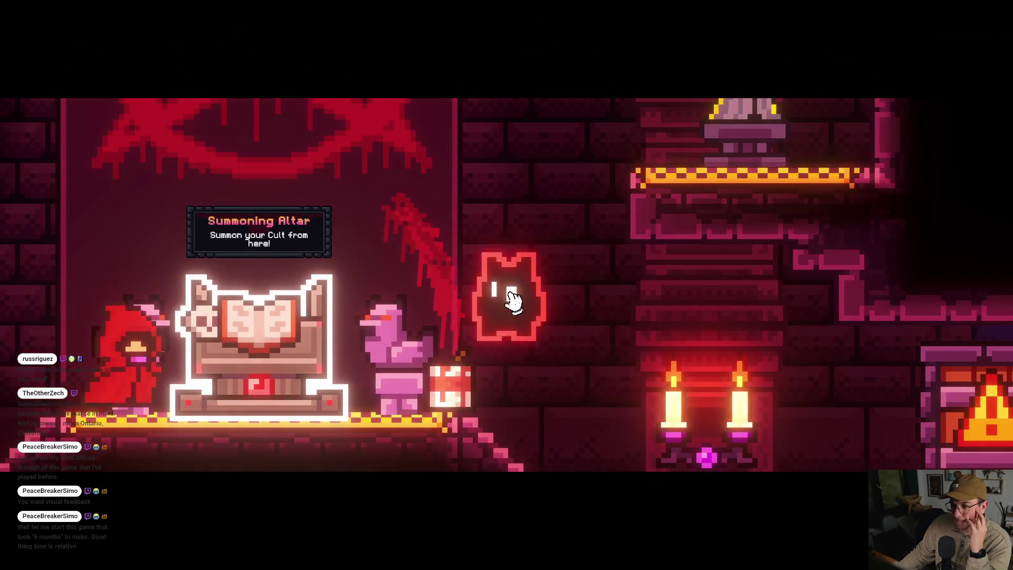
Step: Go through the ghost's reaction to the new cultist until the speech closes
{"action": "left_click", "coordinate": [511, 301]}
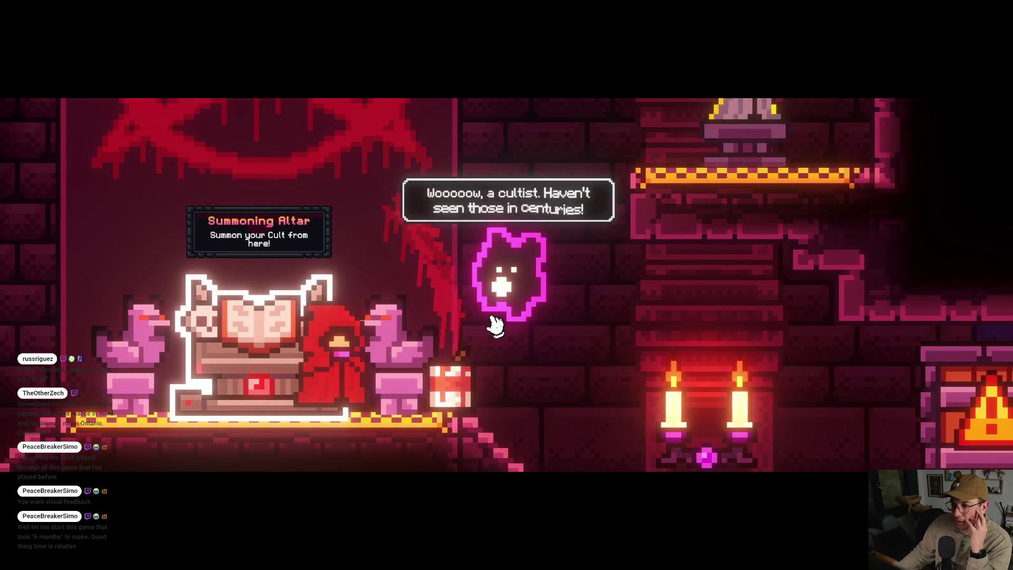
{"action": "left_click", "coordinate": [494, 337]}
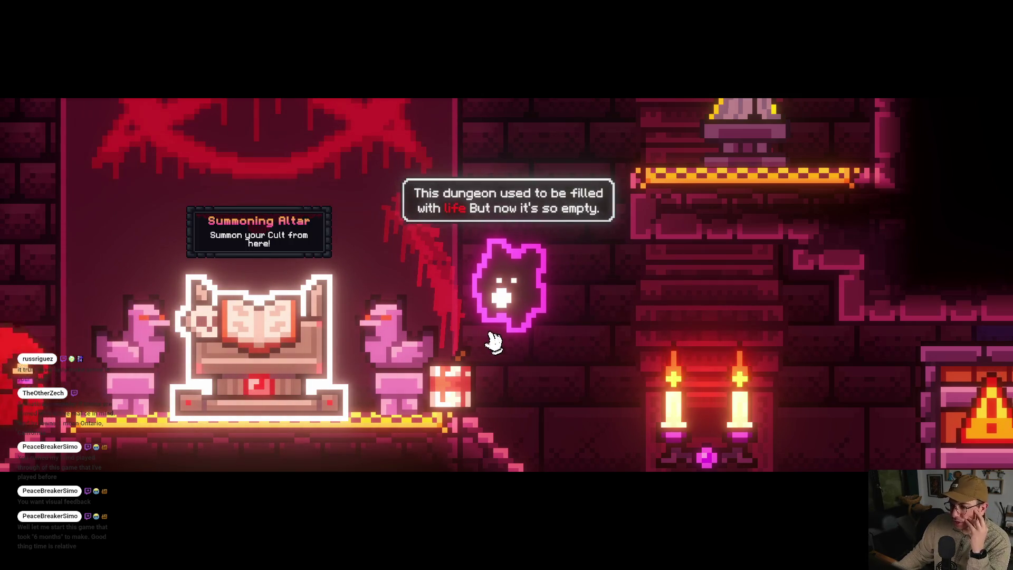
{"action": "left_click", "coordinate": [491, 349]}
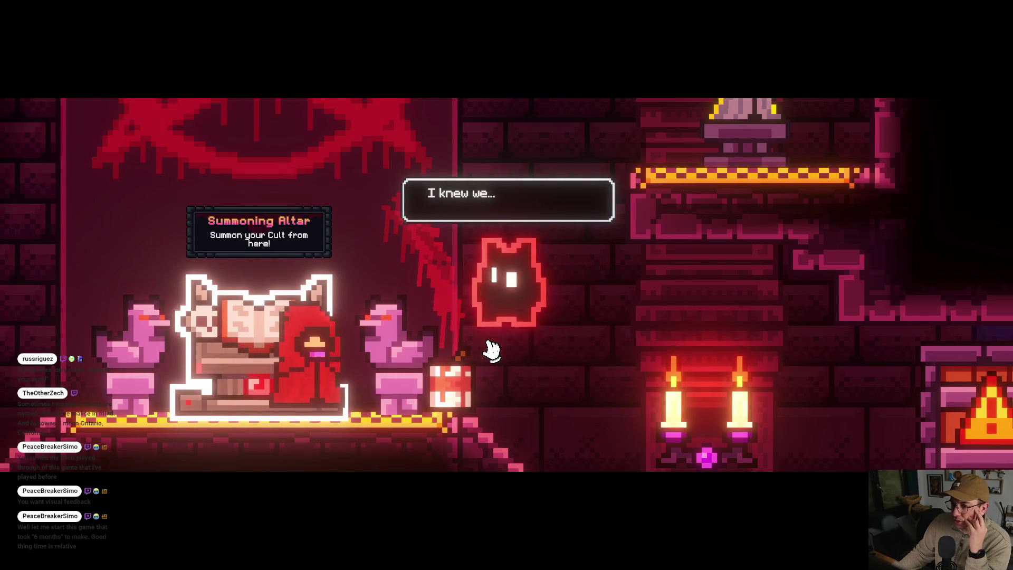
{"action": "left_click", "coordinate": [491, 360]}
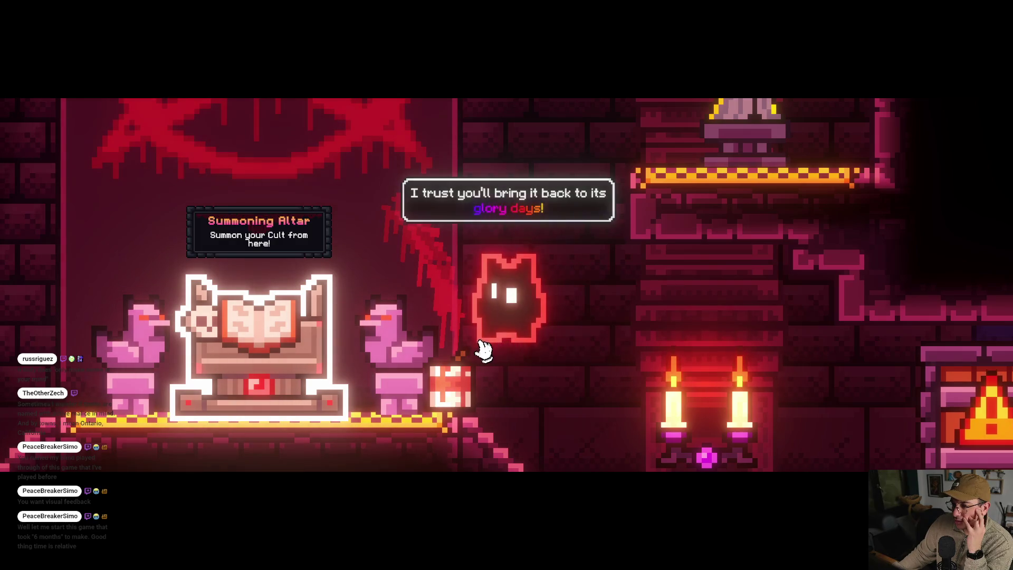
{"action": "left_click", "coordinate": [483, 349]}
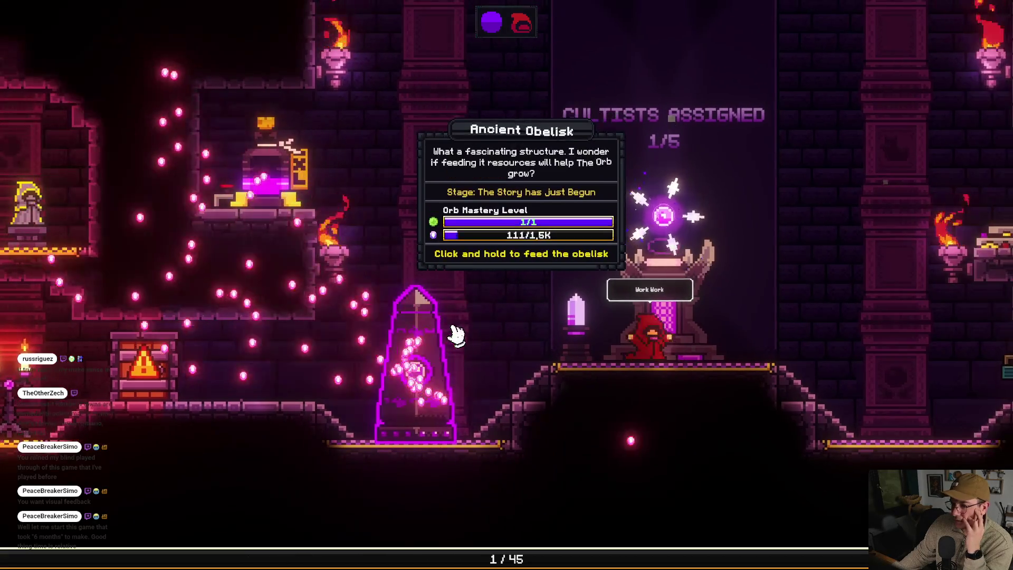
Step: Feed the Ancient Obelisk, then summon a second Generalist into the altar's Devotion Zone
{"action": "mouse_move", "coordinate": [454, 333]}
{"action": "left_mouse_down"}
{"action": "mouse_move", "coordinate": [403, 388]}
{"action": "mouse_move", "coordinate": [425, 384]}
{"action": "mouse_move", "coordinate": [429, 396]}
{"action": "mouse_move", "coordinate": [452, 366]}
{"action": "left_mouse_up"}
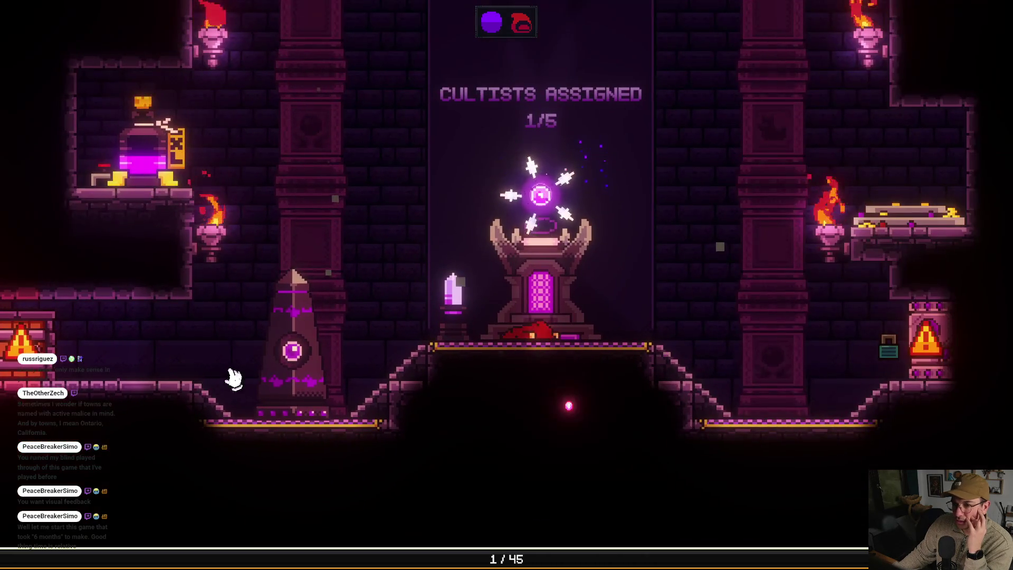
{"action": "left_click", "coordinate": [486, 312]}
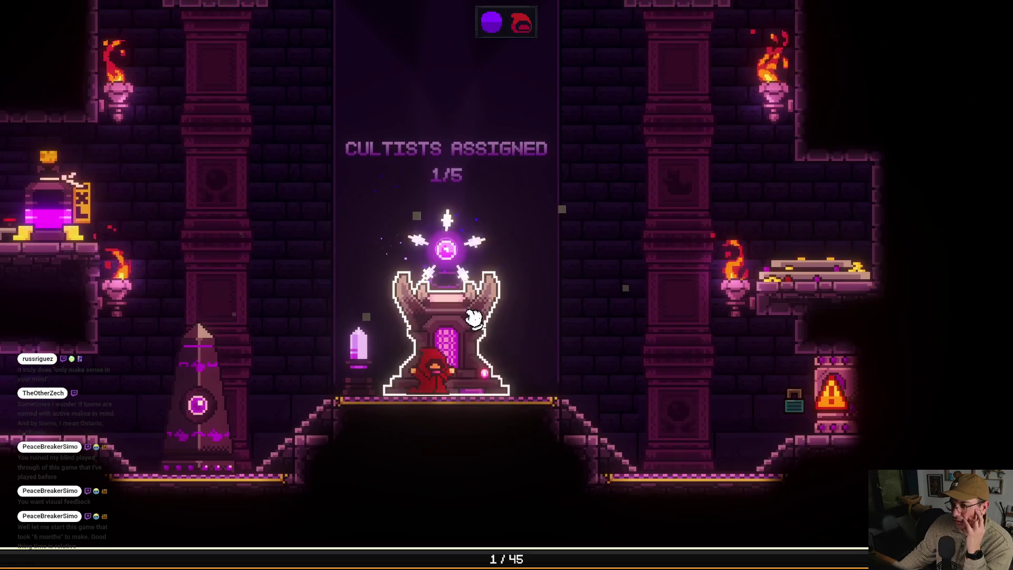
{"action": "left_click", "coordinate": [451, 248]}
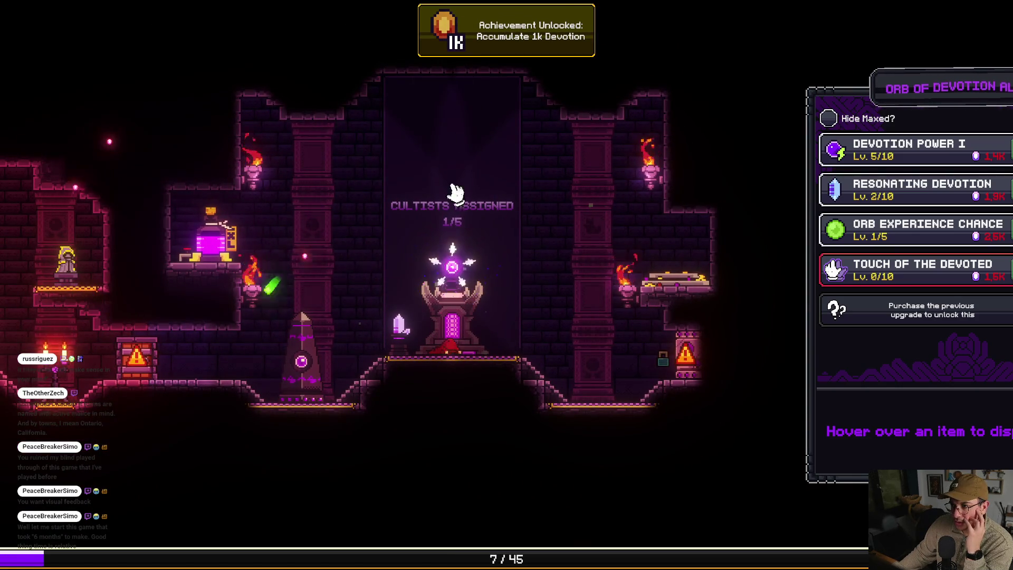
{"action": "left_click", "coordinate": [677, 278]}
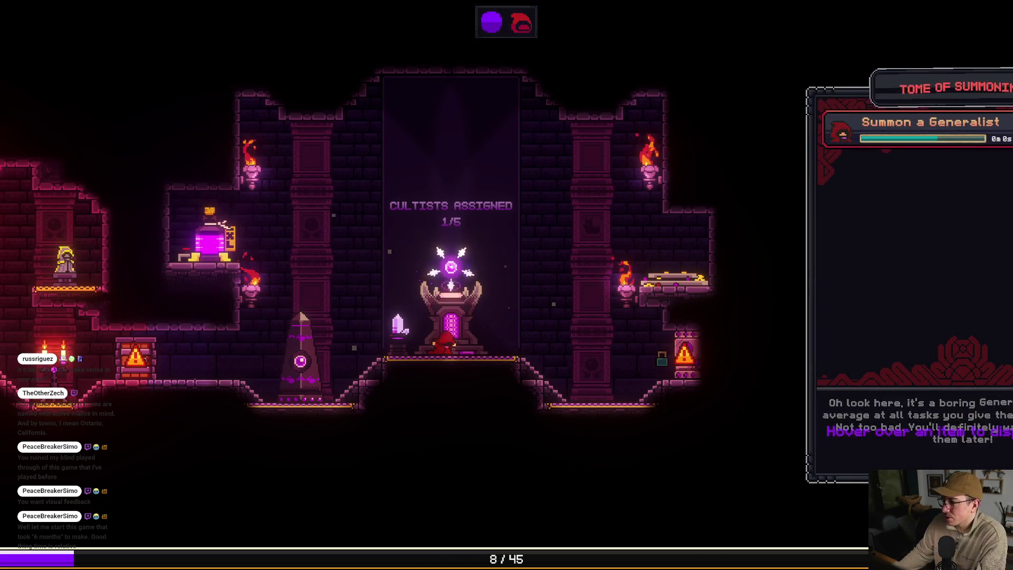
{"action": "mouse_move", "coordinate": [274, 343]}
{"action": "left_mouse_down"}
{"action": "mouse_move", "coordinate": [452, 328]}
{"action": "mouse_move", "coordinate": [454, 287]}
{"action": "left_mouse_up"}
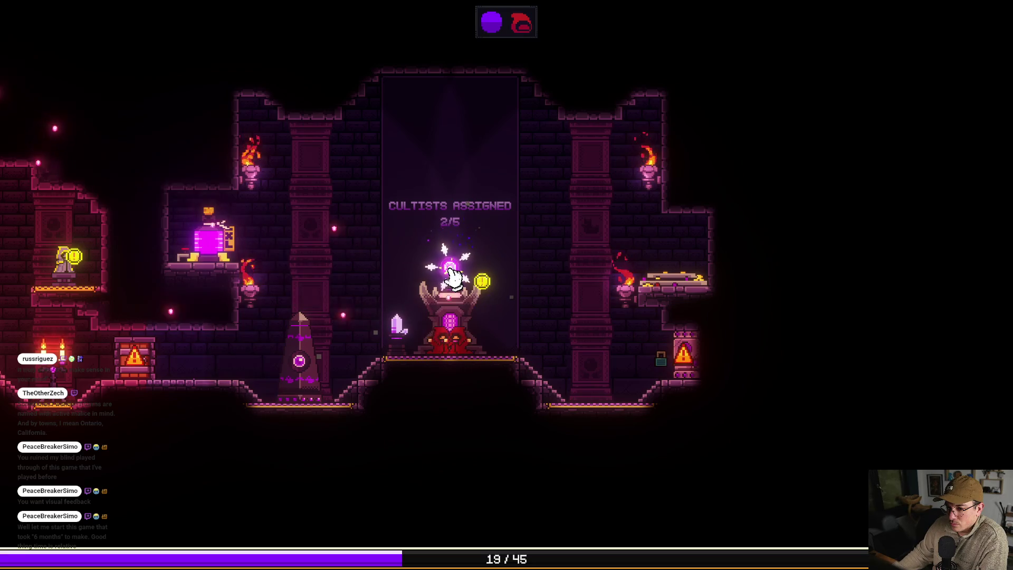
Step: Buy a level each of Touch of the Devoted and Cultist Devotion Growth
{"action": "left_click", "coordinate": [458, 308]}
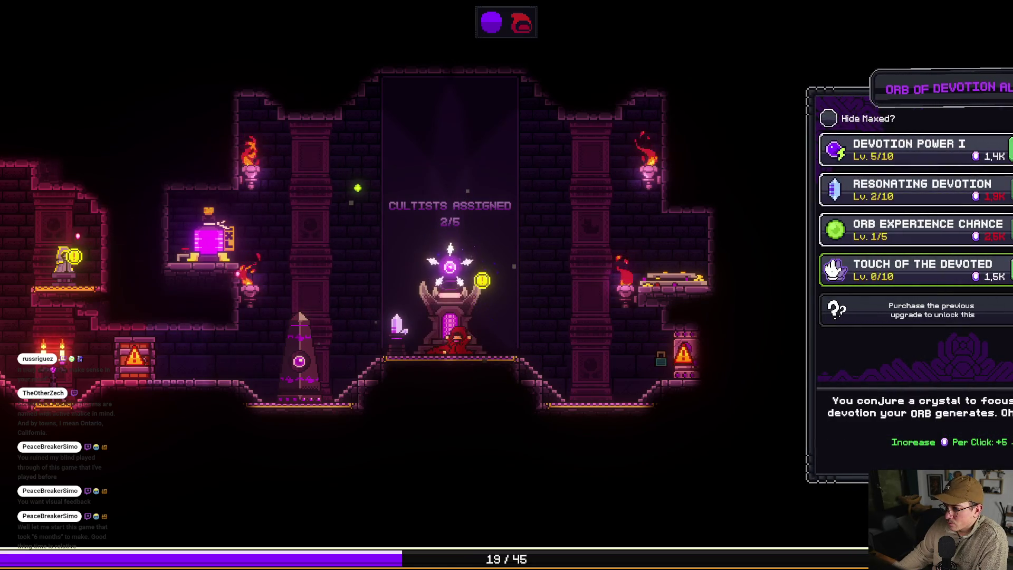
{"action": "left_click", "coordinate": [915, 269]}
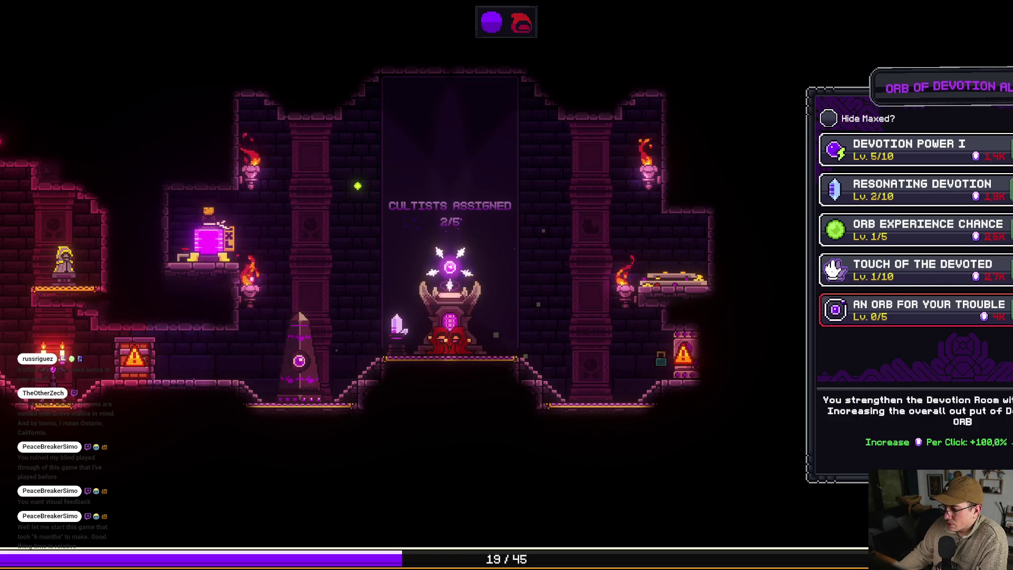
{"action": "left_click", "coordinate": [66, 266]}
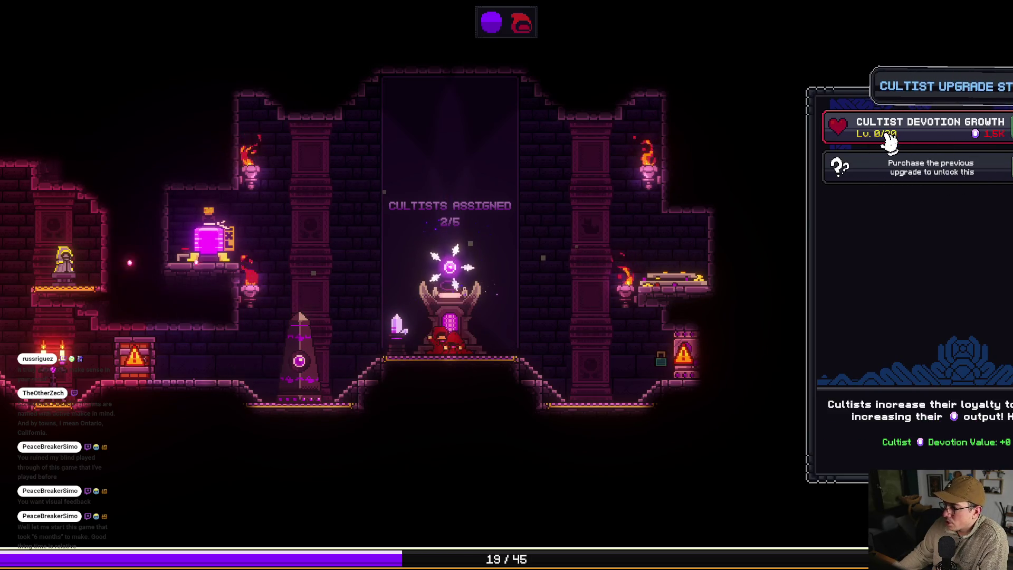
{"action": "key", "text": "Escape"}
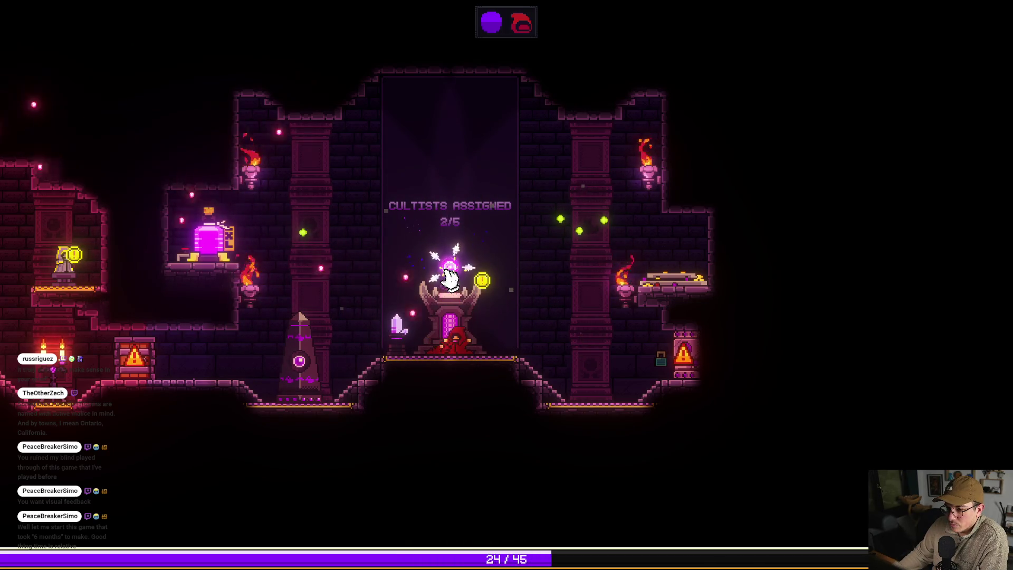
{"action": "left_click", "coordinate": [66, 264]}
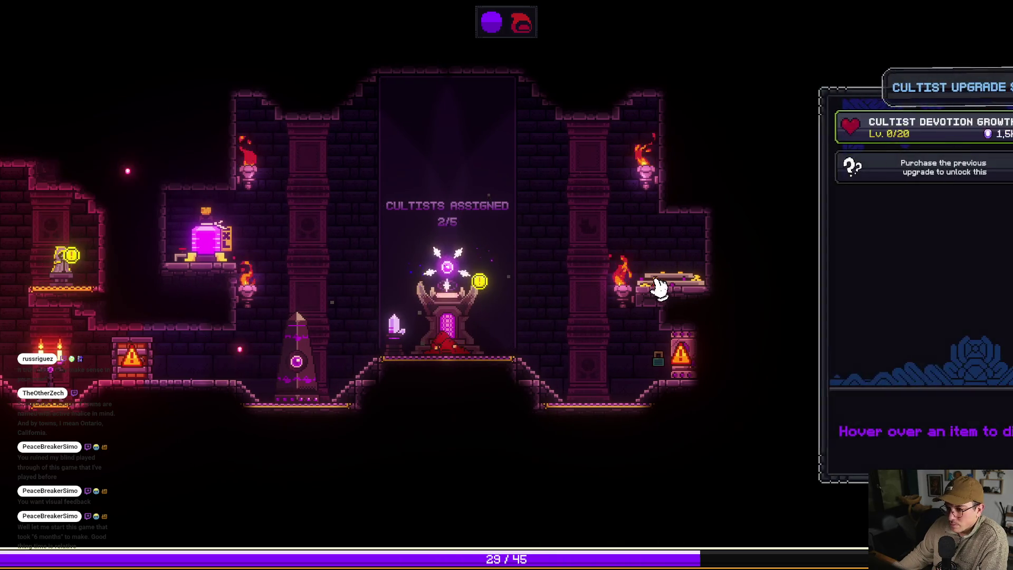
{"action": "left_click", "coordinate": [928, 128]}
{"action": "left_click", "coordinate": [809, 226]}
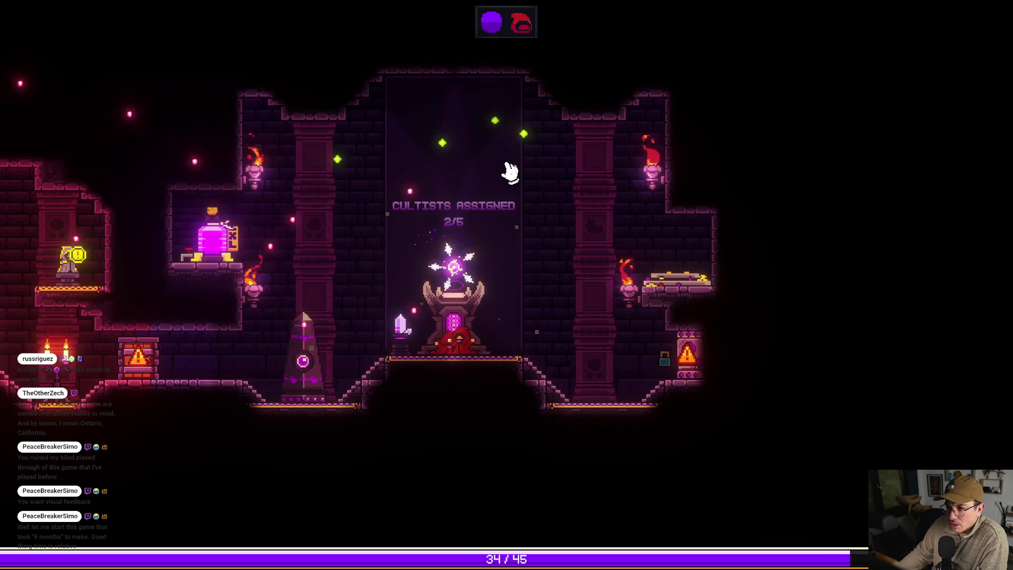
Step: Raise Extra Leg Room to level 1 and summon a third cultist from the Tome of Summoning
{"action": "left_click", "coordinate": [34, 261]}
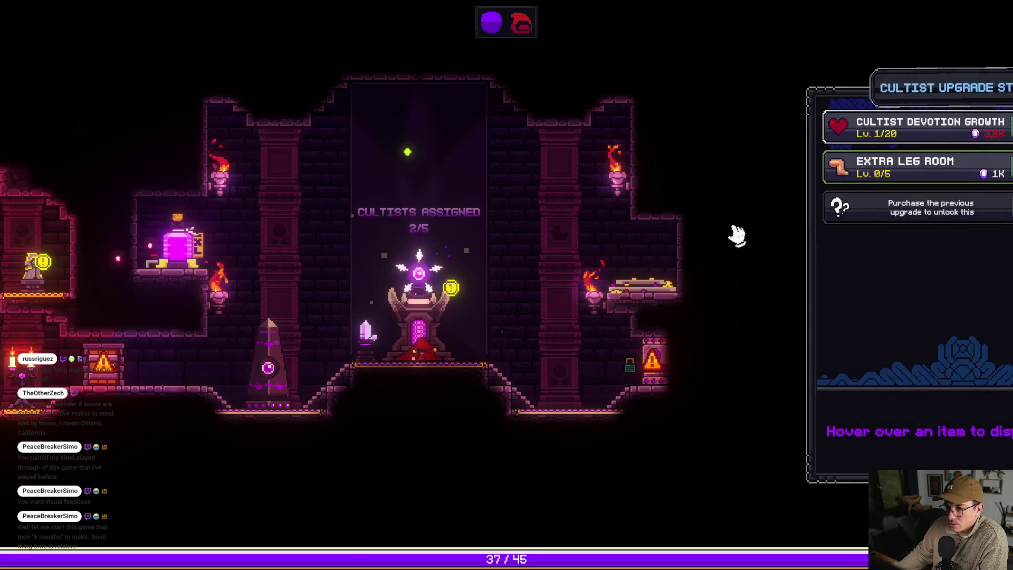
{"action": "left_click", "coordinate": [912, 168]}
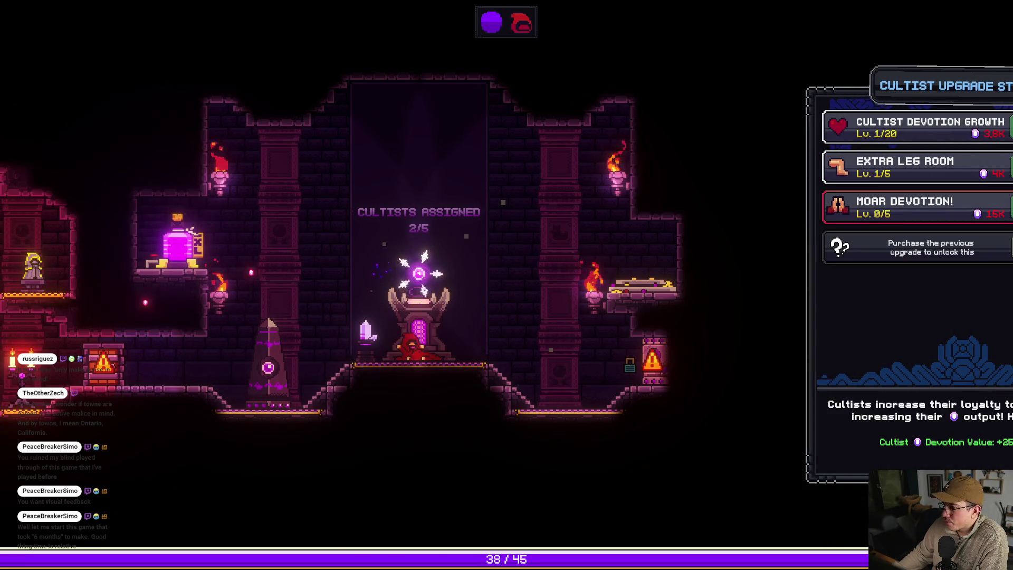
{"action": "key", "text": "Escape"}
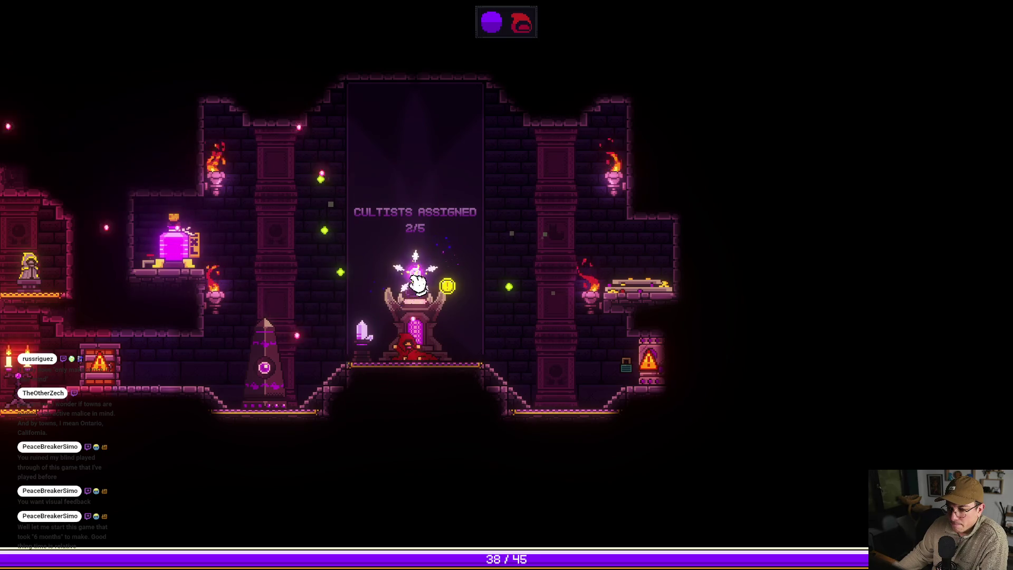
{"action": "key", "text": "e"}
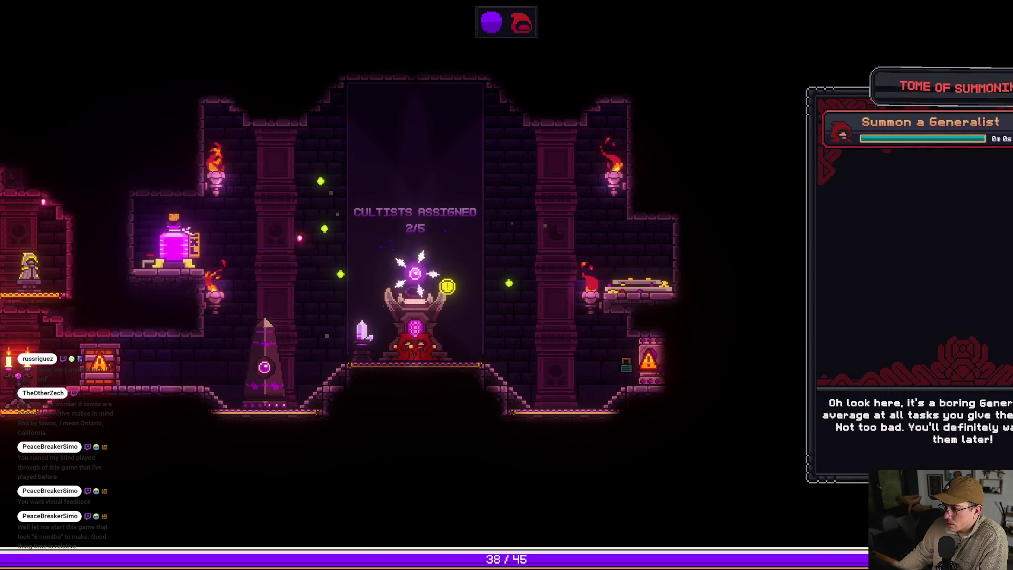
{"action": "key", "text": "Escape"}
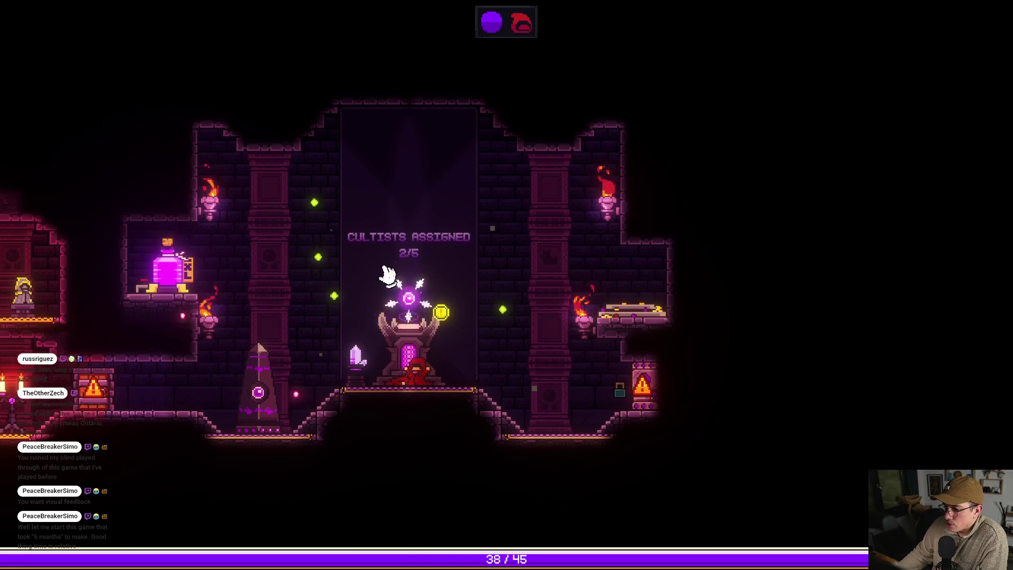
{"action": "left_click", "coordinate": [409, 302]}
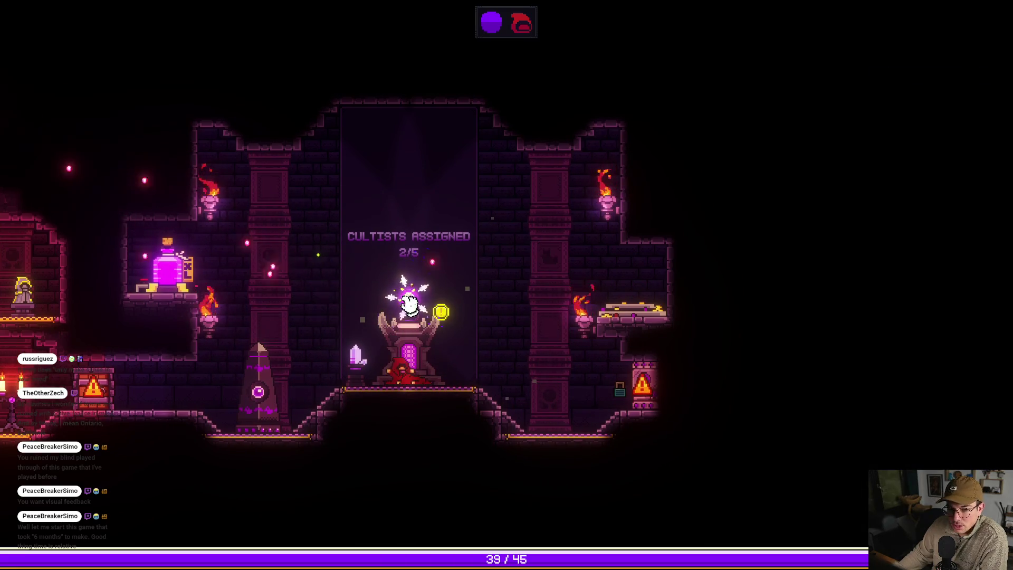
{"action": "key", "text": "e"}
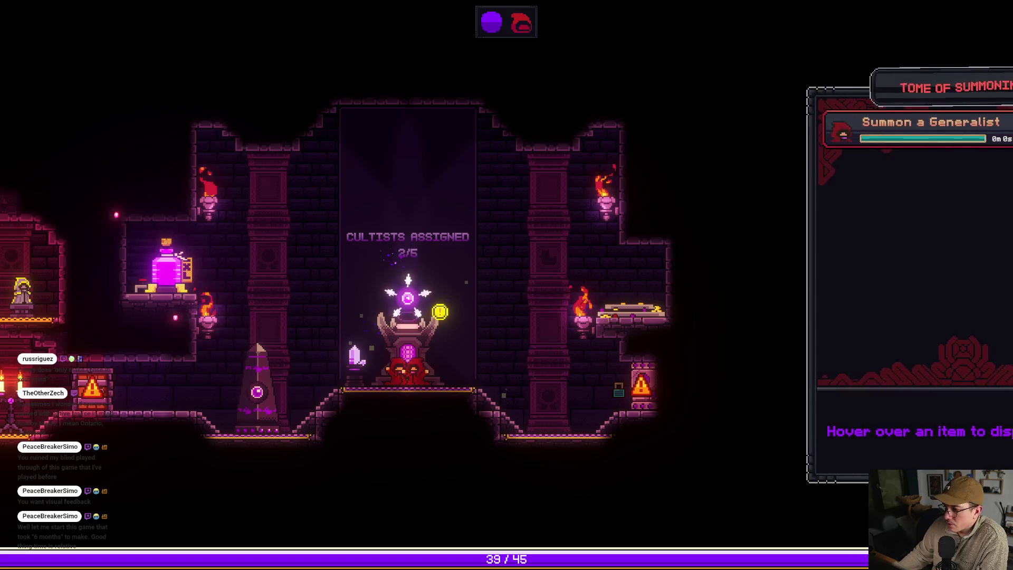
{"action": "key", "text": "Escape"}
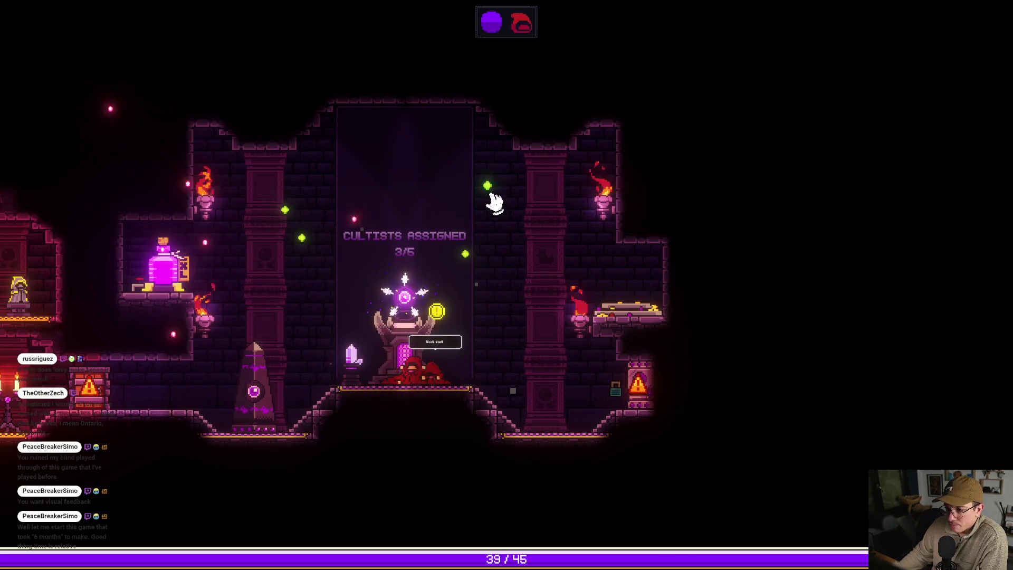
Step: Tap the altar orb for devotion and buy a level of Resonating Devotion
{"action": "left_click", "coordinate": [411, 316]}
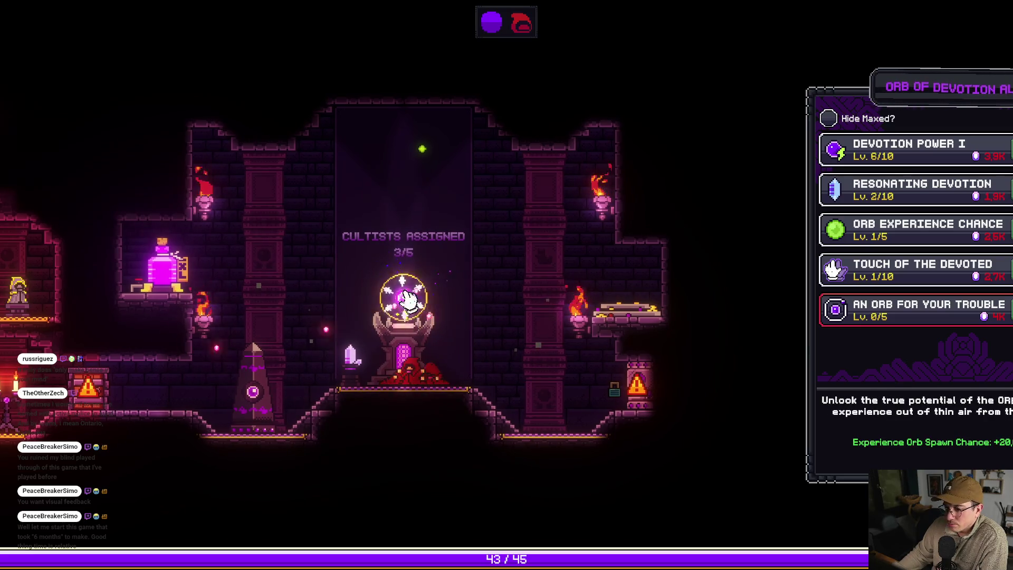
{"action": "left_click", "coordinate": [411, 309]}
{"action": "left_click", "coordinate": [416, 294]}
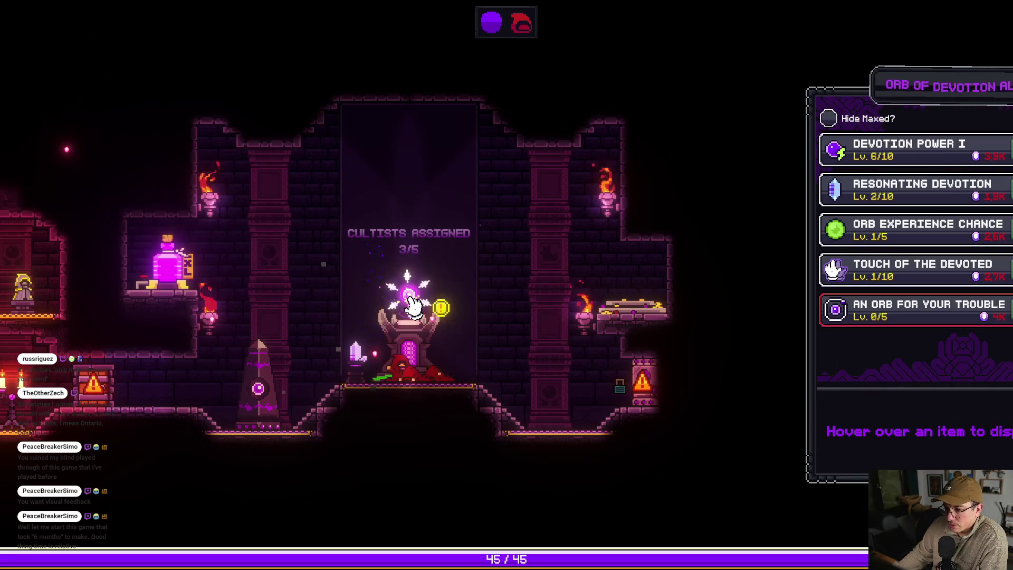
{"action": "left_click", "coordinate": [416, 301]}
{"action": "left_click", "coordinate": [414, 305]}
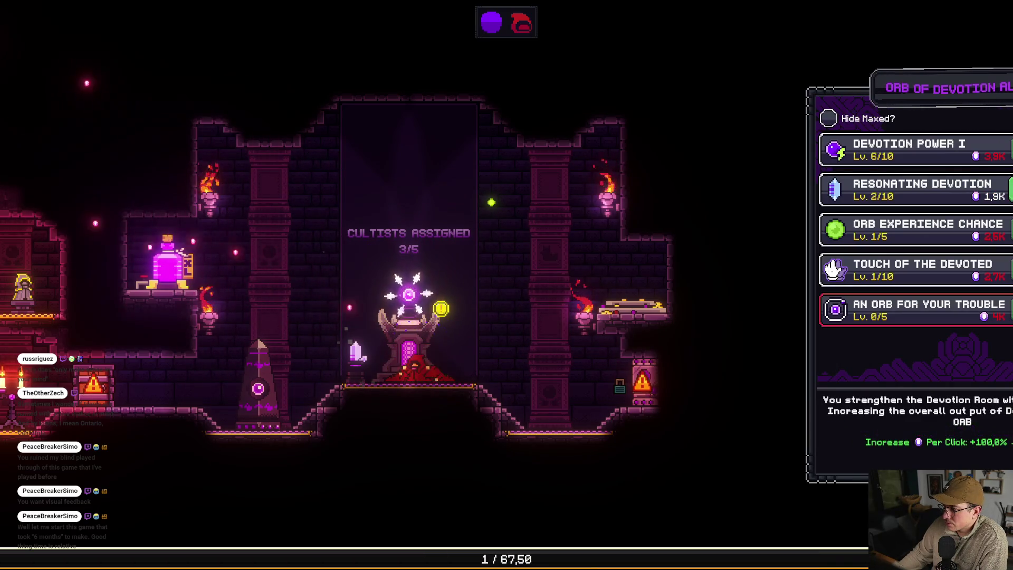
Step: Tap the altar orb again, then unlock The Quackpot room for 250 devotion
{"action": "left_click", "coordinate": [416, 293]}
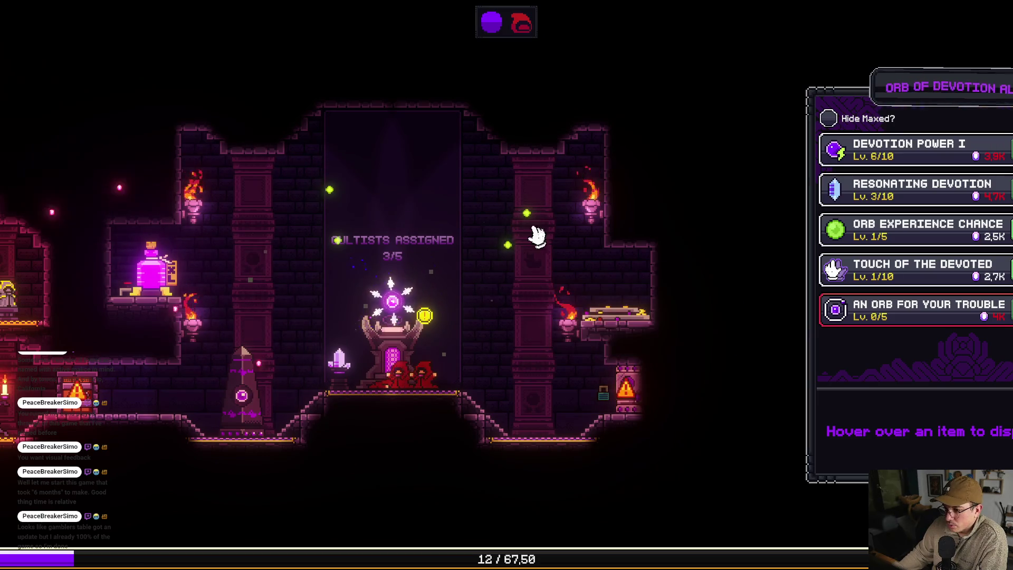
{"action": "mouse_move", "coordinate": [642, 390]}
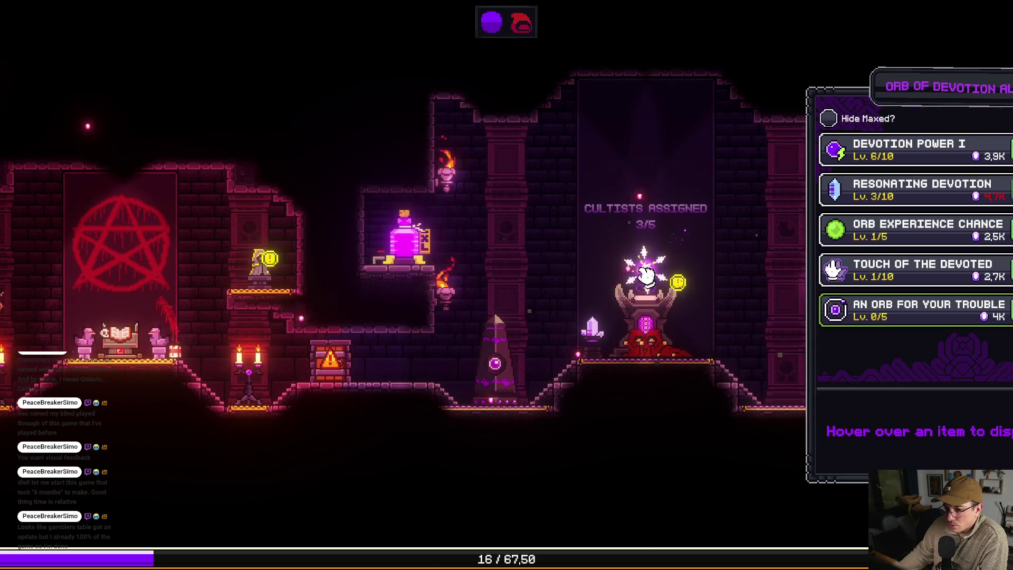
{"action": "left_click", "coordinate": [94, 389]}
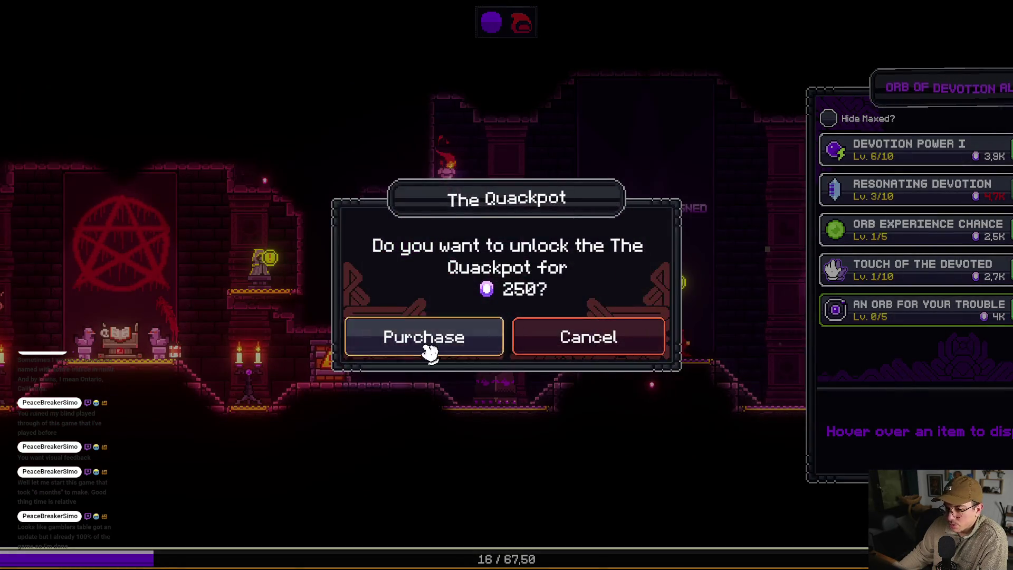
{"action": "left_click", "coordinate": [425, 346]}
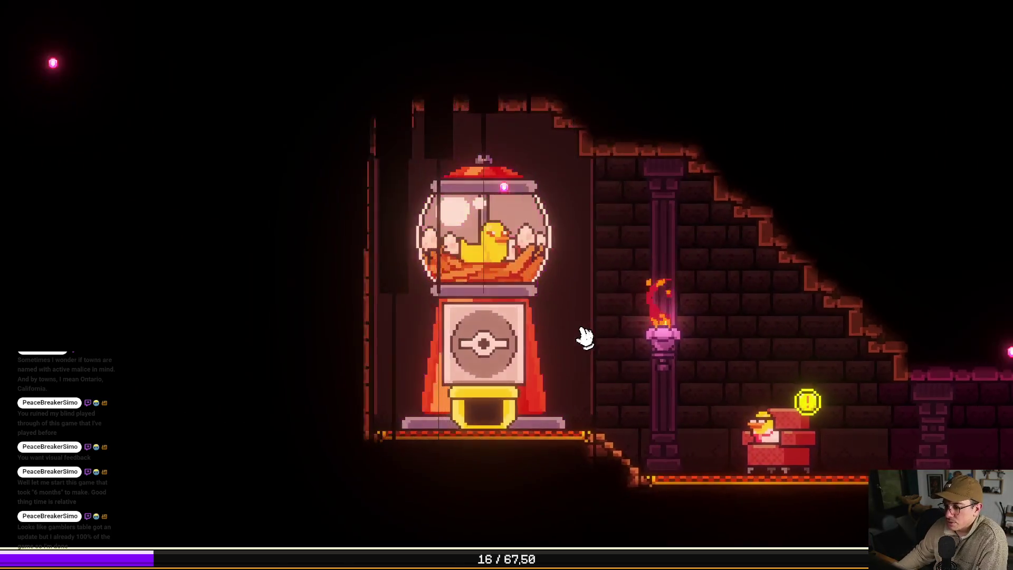
Step: Start the duck dispenser and go through Quackles' lines until The Duck Collective shows eight ducks
{"action": "left_click", "coordinate": [514, 356]}
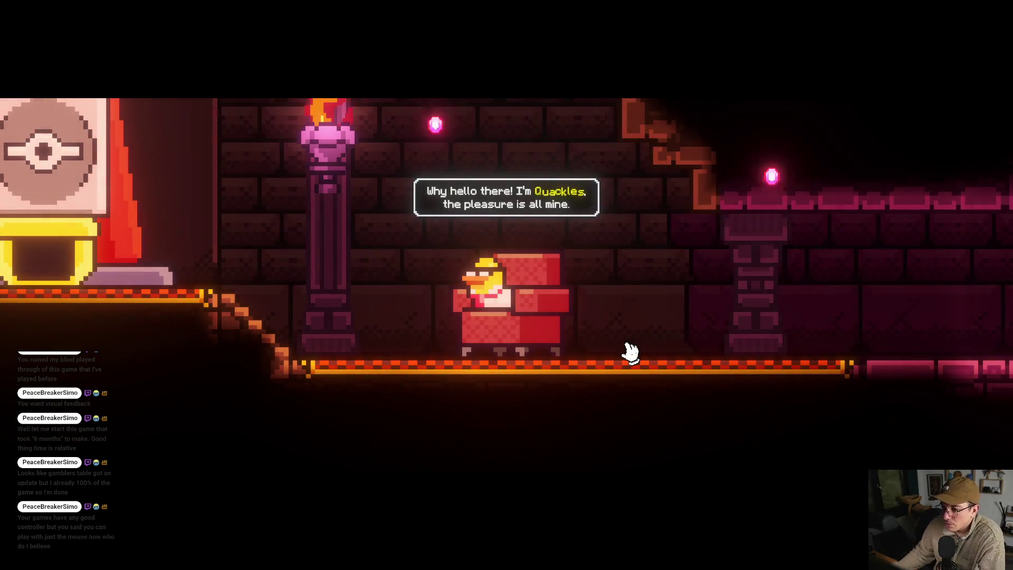
{"action": "left_click", "coordinate": [622, 294]}
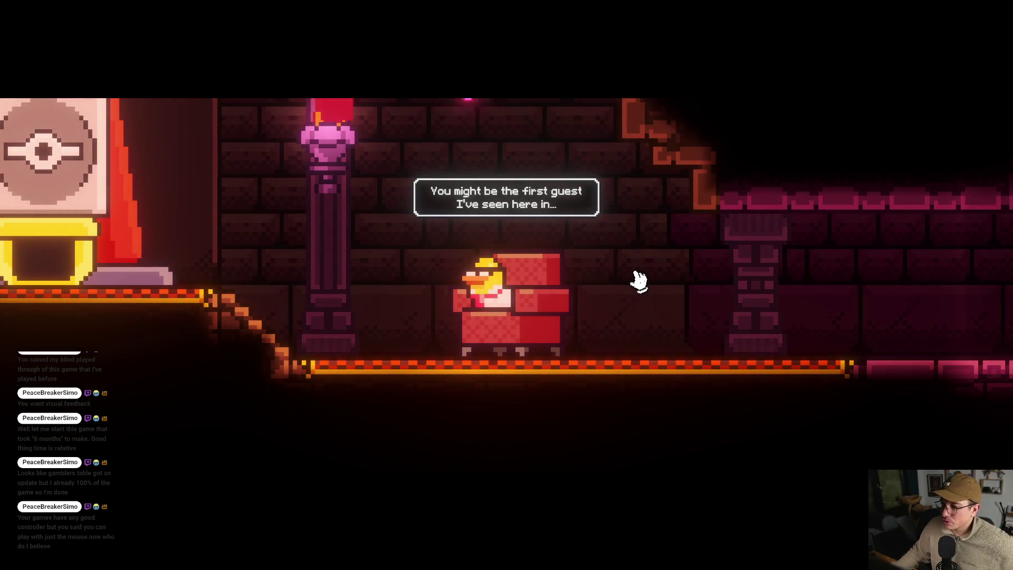
{"action": "left_click", "coordinate": [638, 280]}
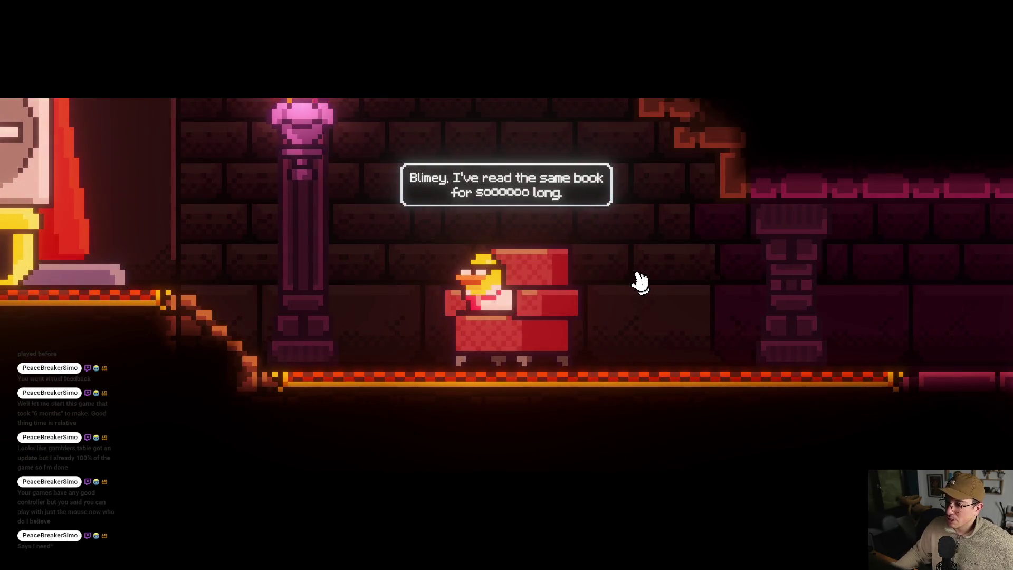
{"action": "left_click", "coordinate": [645, 275]}
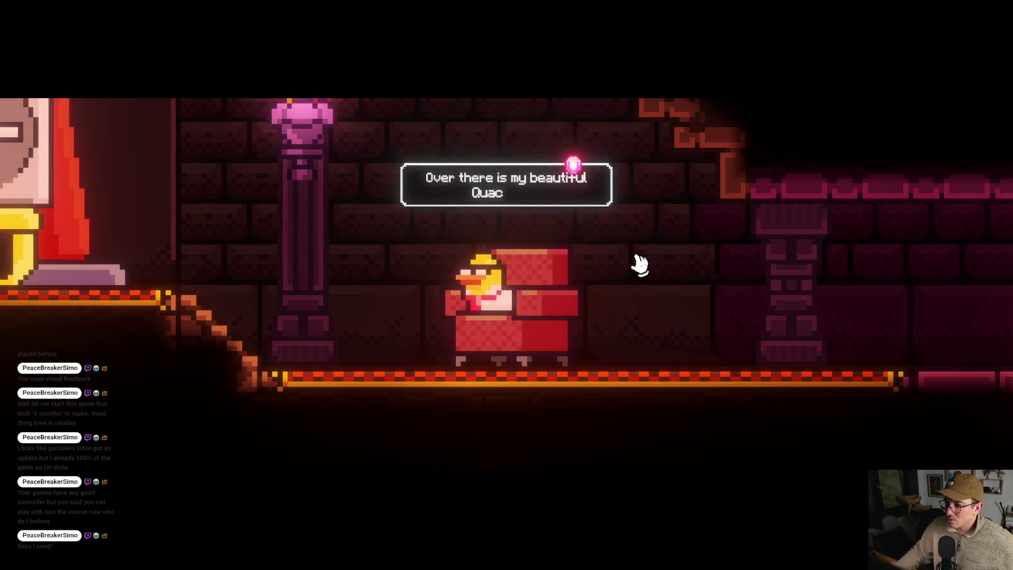
{"action": "left_click", "coordinate": [637, 263]}
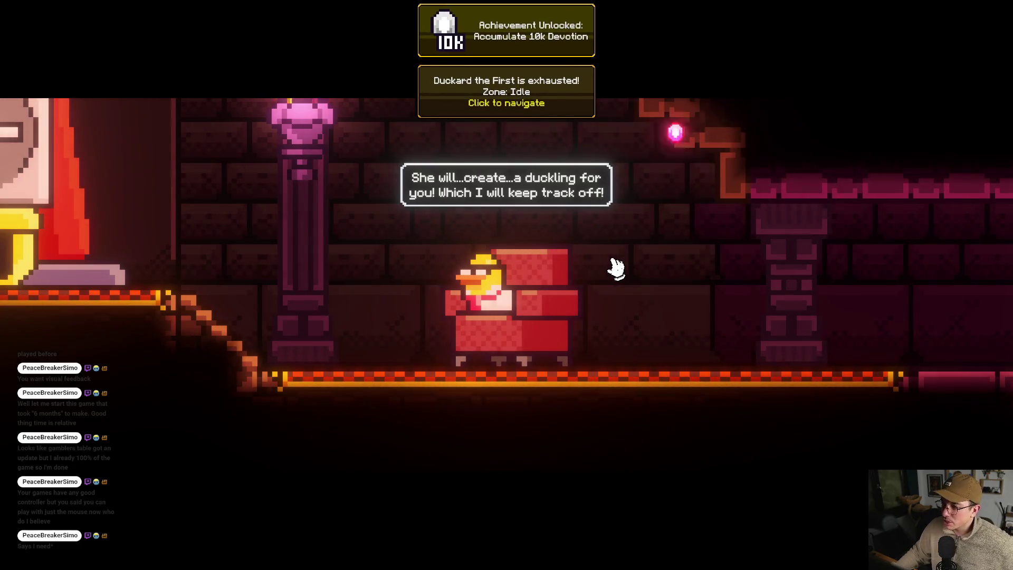
{"action": "left_click", "coordinate": [618, 266]}
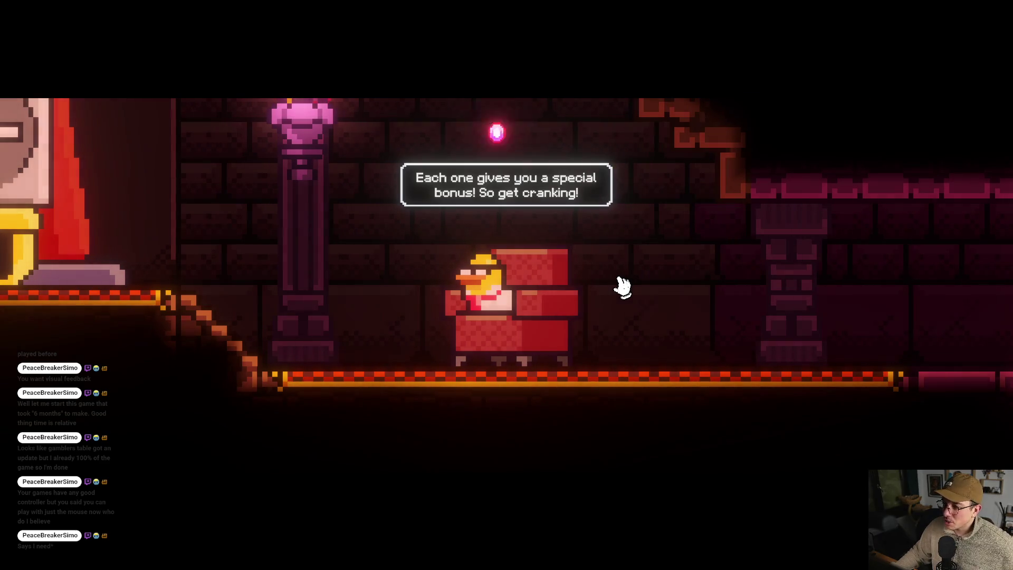
{"action": "left_click", "coordinate": [621, 289]}
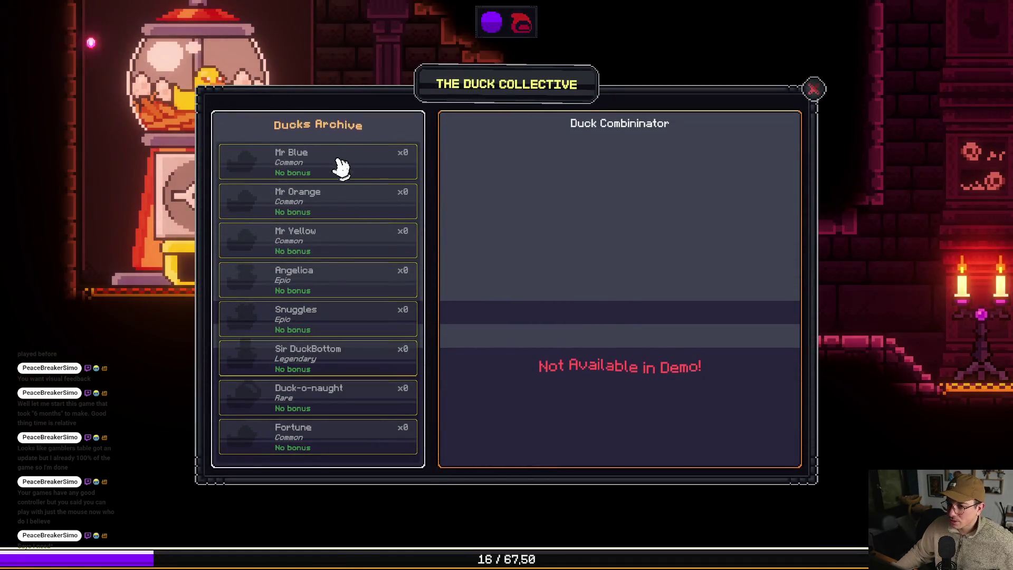
Step: Close The Duck Collective and crank the gumball machine three times for duck eggs
{"action": "left_click", "coordinate": [807, 92]}
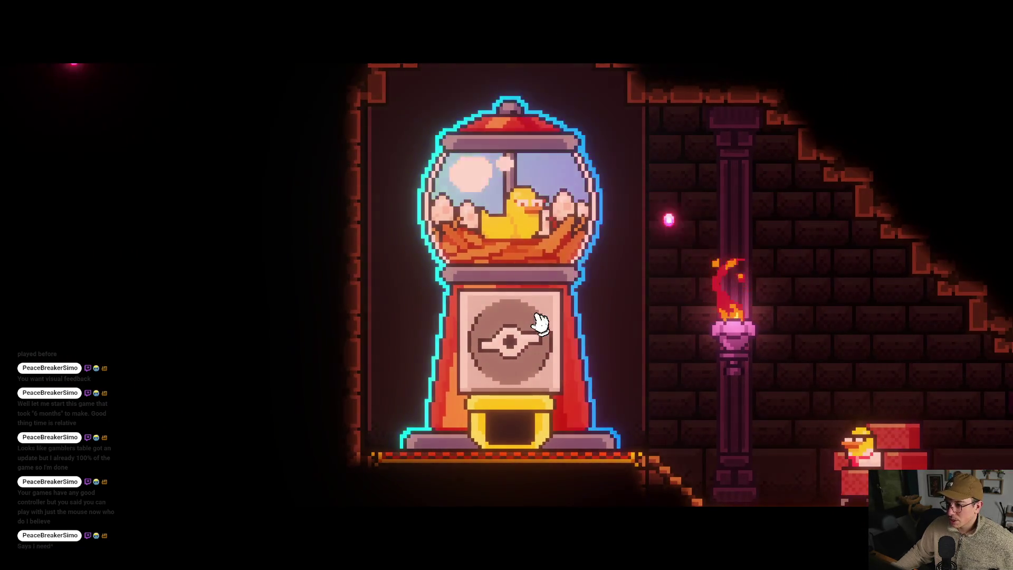
{"action": "left_click", "coordinate": [597, 323]}
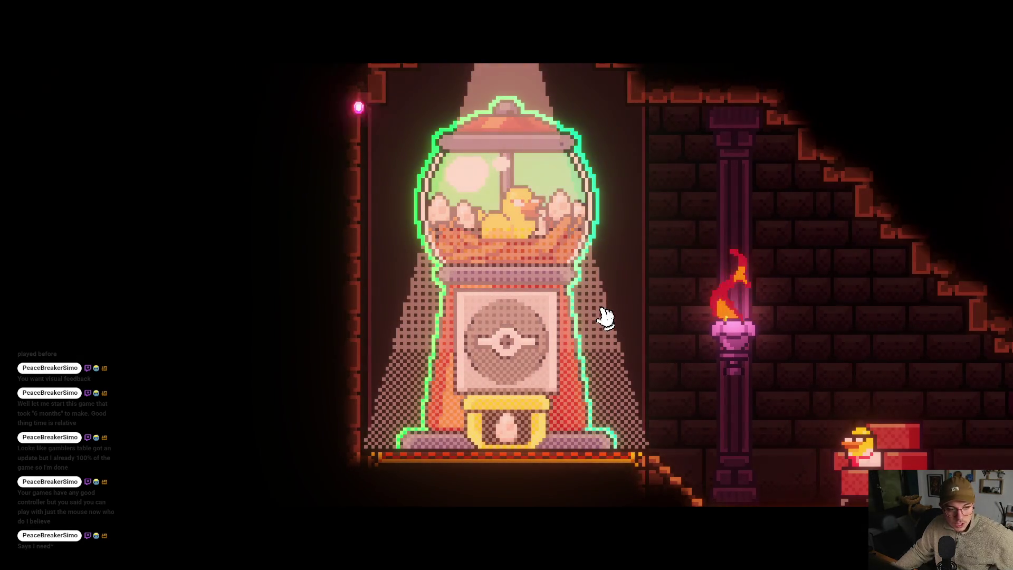
{"action": "left_click", "coordinate": [606, 315]}
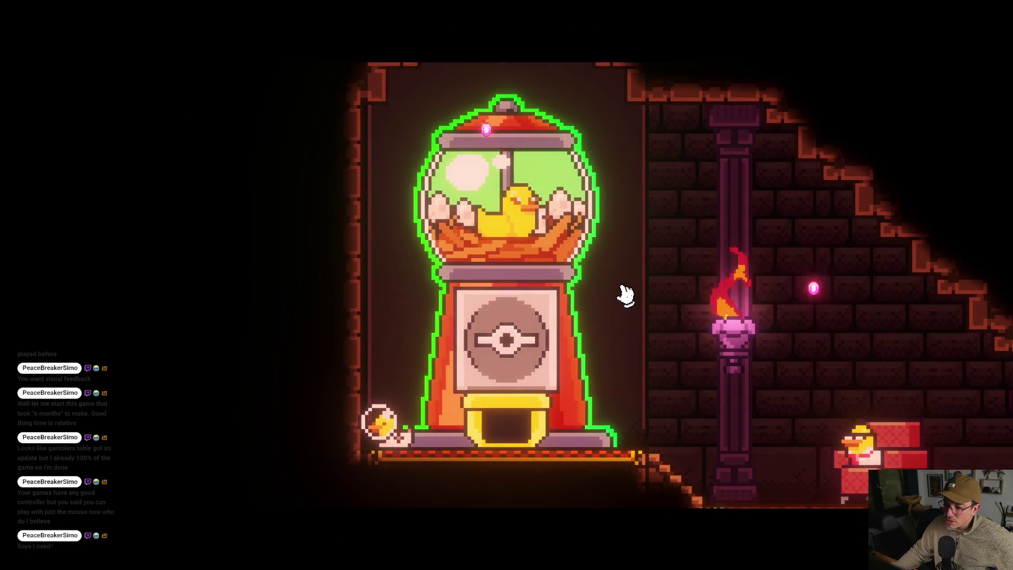
{"action": "left_click", "coordinate": [533, 214]}
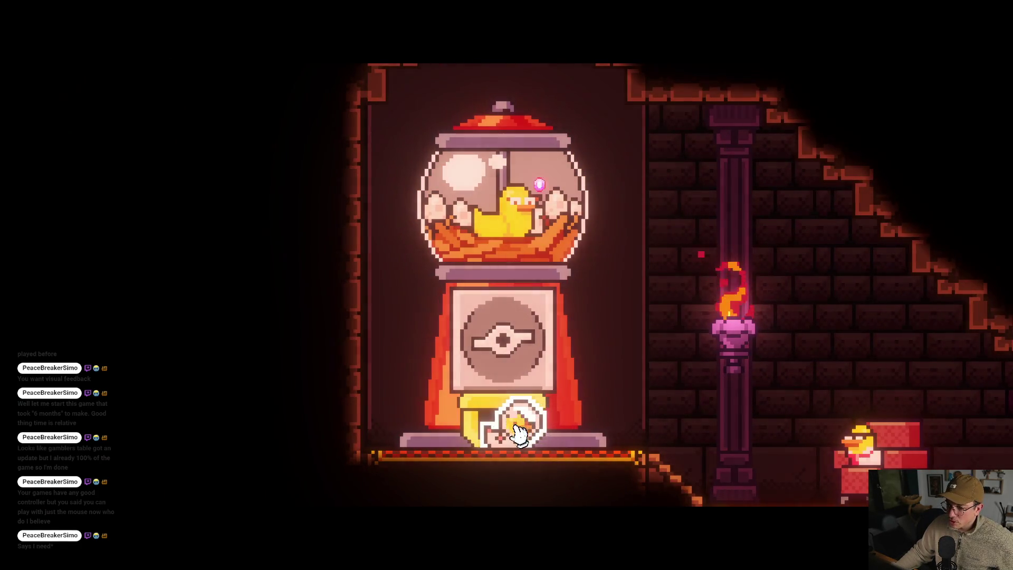
Step: Carry the hatched ducks out of the machine and drop them on the dungeon floor
{"action": "left_click_drag", "start_coordinate": [512, 429], "coordinate": [674, 414]}
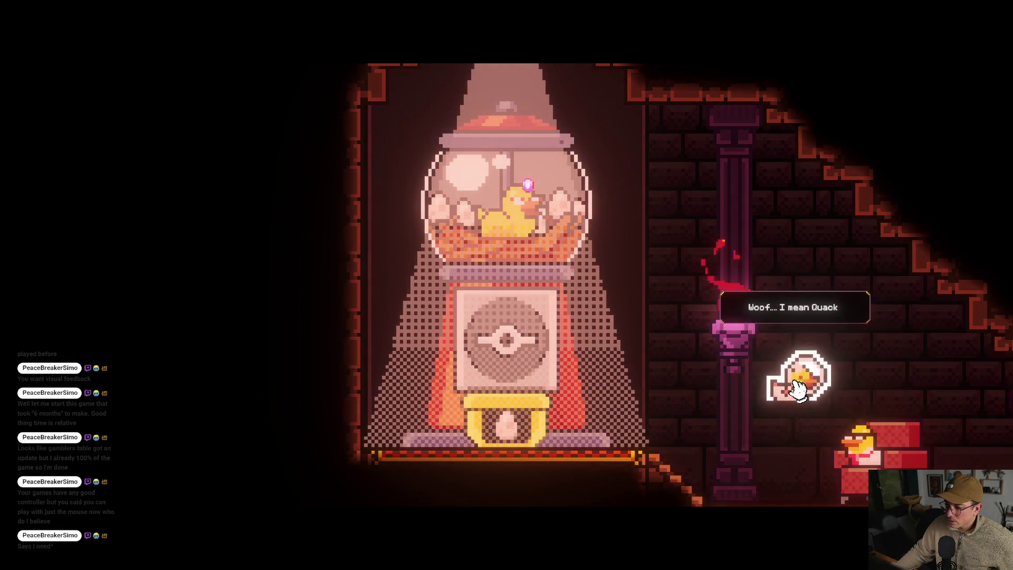
{"action": "left_click_drag", "start_coordinate": [735, 385], "coordinate": [727, 382]}
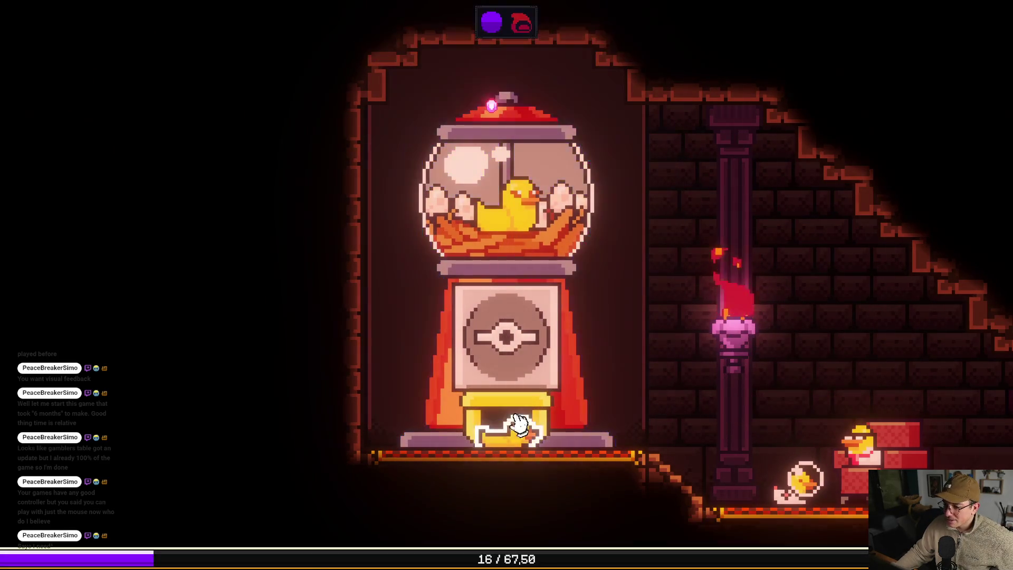
{"action": "mouse_move", "coordinate": [509, 442]}
{"action": "left_mouse_down"}
{"action": "mouse_move", "coordinate": [814, 397]}
{"action": "mouse_move", "coordinate": [926, 417]}
{"action": "left_mouse_up"}
{"action": "mouse_move", "coordinate": [825, 373]}
{"action": "left_mouse_down"}
{"action": "mouse_move", "coordinate": [649, 339]}
{"action": "mouse_move", "coordinate": [463, 351]}
{"action": "left_mouse_up"}
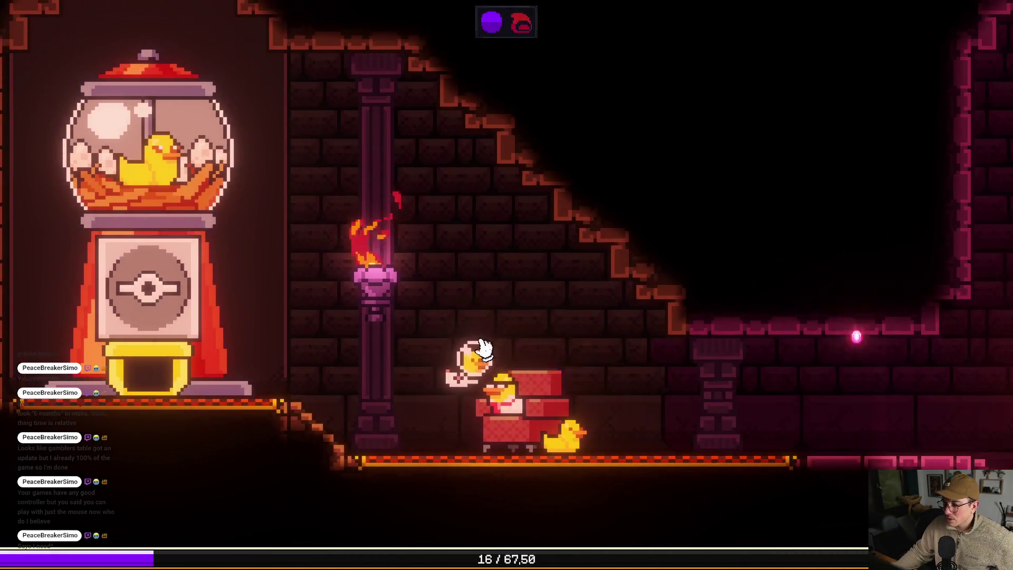
{"action": "scroll", "coordinate": [526, 379], "scroll_direction": "down", "scroll_amount": 3}
{"action": "mouse_move", "coordinate": [454, 391]}
{"action": "left_mouse_down"}
{"action": "mouse_move", "coordinate": [660, 368]}
{"action": "mouse_move", "coordinate": [575, 376]}
{"action": "left_mouse_up"}
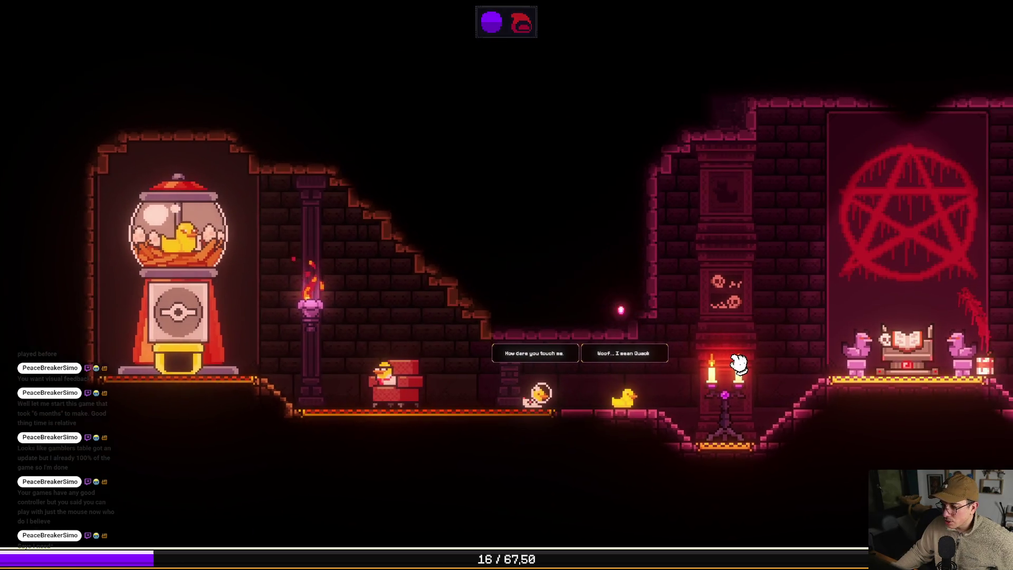
Step: Raise Extra Leg Room to level 2 at the Cultist Upgrade Statue
{"action": "left_click", "coordinate": [847, 272]}
{"action": "left_click", "coordinate": [623, 263]}
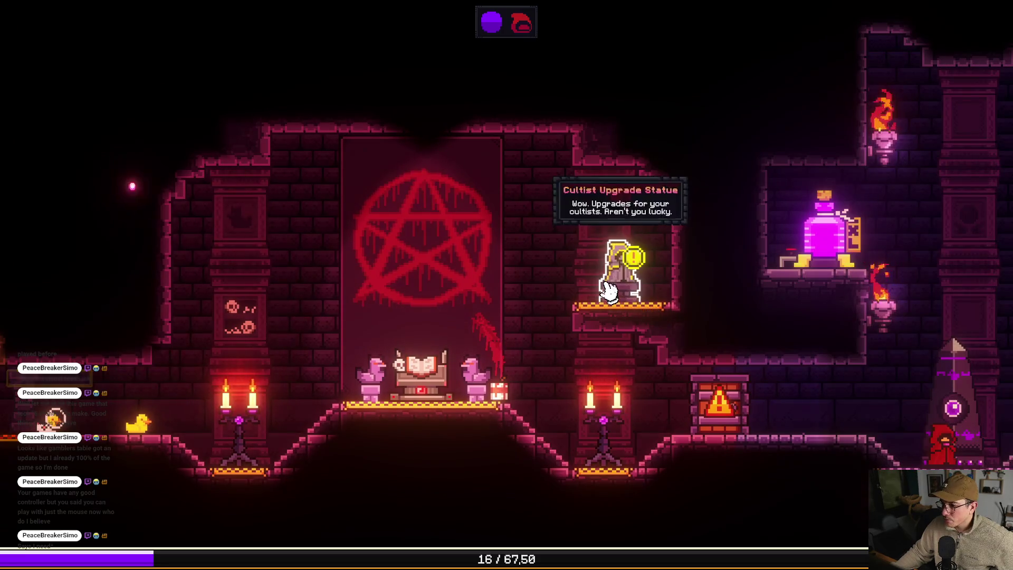
{"action": "left_click", "coordinate": [623, 264]}
{"action": "left_click", "coordinate": [1004, 166]}
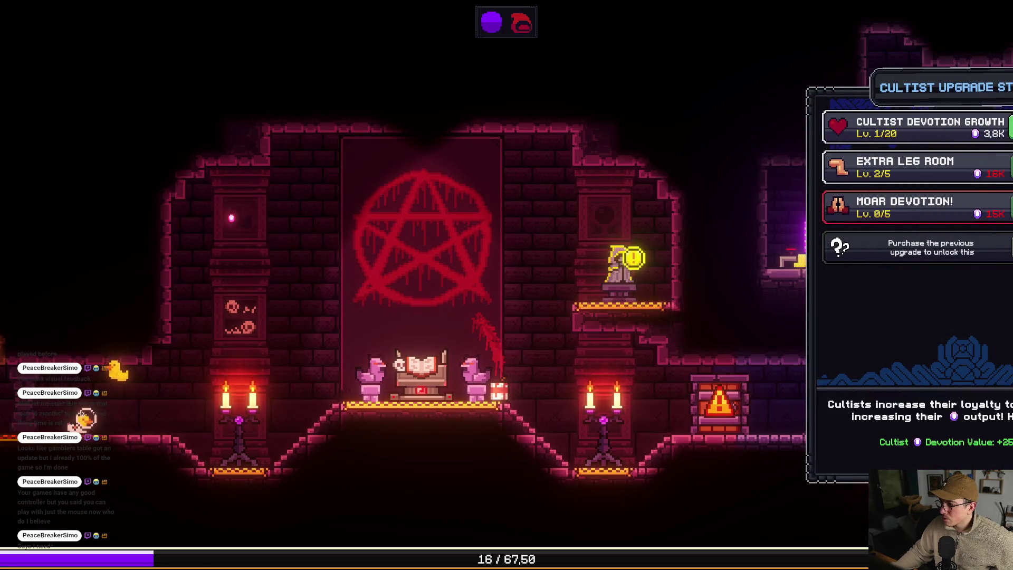
{"action": "left_click", "coordinate": [1005, 128]}
{"action": "left_click", "coordinate": [489, 325]}
Step: Summon a new Generalist from the Tome of Summoning and drag him onto the orb altar
{"action": "left_click", "coordinate": [422, 369]}
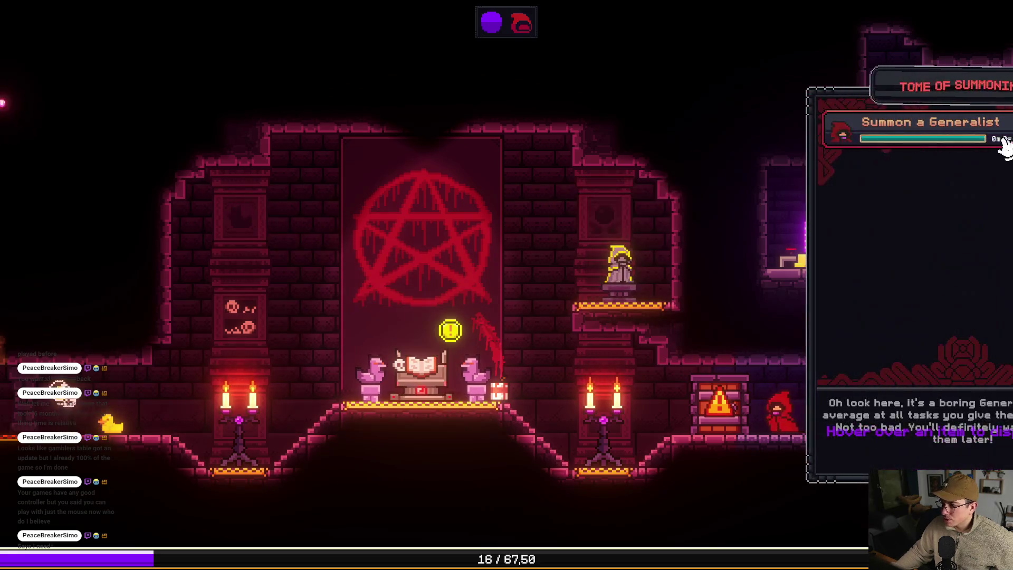
{"action": "left_click", "coordinate": [780, 379]}
{"action": "mouse_move", "coordinate": [780, 380]}
{"action": "left_mouse_down"}
{"action": "mouse_move", "coordinate": [615, 423]}
{"action": "mouse_move", "coordinate": [358, 445]}
{"action": "left_mouse_up"}
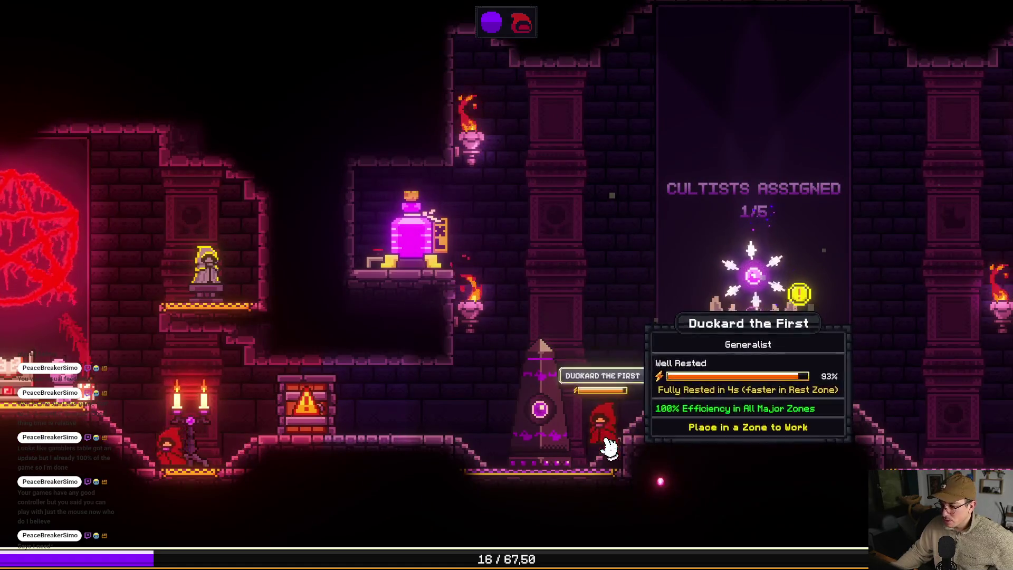
{"action": "mouse_move", "coordinate": [791, 388]}
{"action": "left_click_drag", "start_coordinate": [678, 388], "coordinate": [793, 393]}
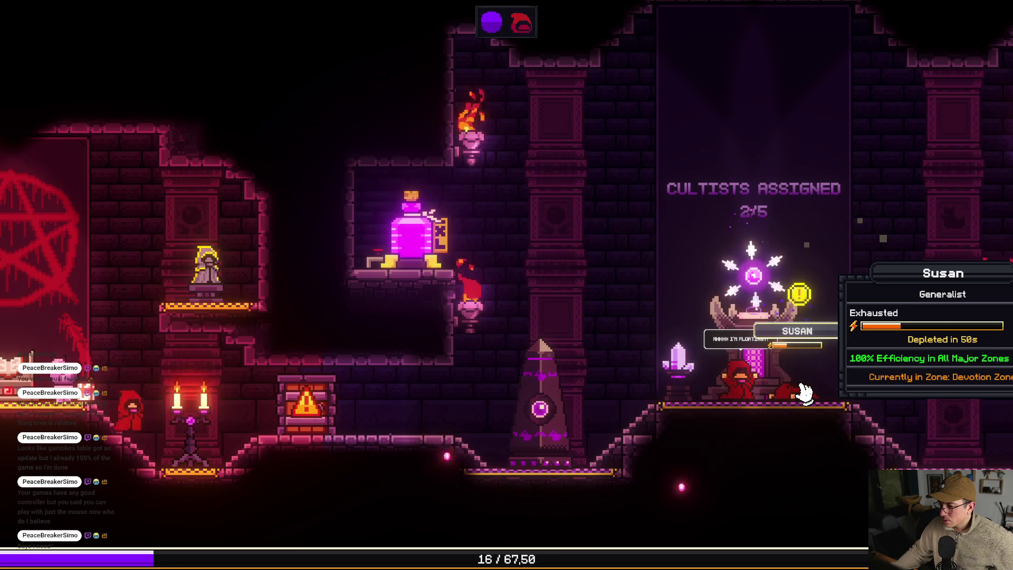
{"action": "mouse_move", "coordinate": [222, 450]}
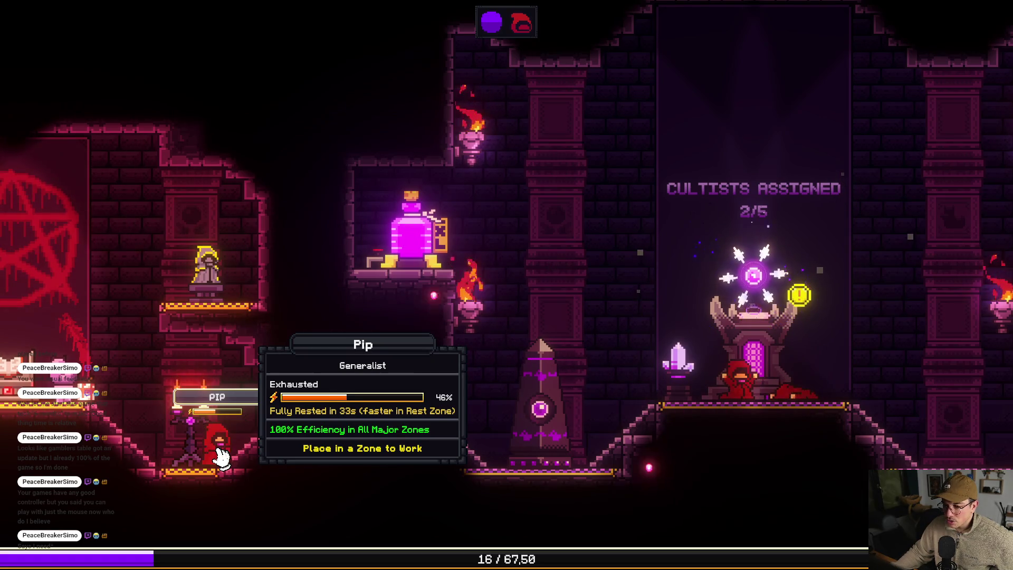
{"action": "mouse_move", "coordinate": [222, 456]}
{"action": "left_mouse_down"}
{"action": "mouse_move", "coordinate": [531, 411]}
{"action": "mouse_move", "coordinate": [666, 445]}
{"action": "mouse_move", "coordinate": [293, 451]}
{"action": "mouse_move", "coordinate": [821, 369]}
{"action": "mouse_move", "coordinate": [445, 391]}
{"action": "mouse_move", "coordinate": [327, 416]}
{"action": "mouse_move", "coordinate": [549, 412]}
{"action": "left_mouse_up"}
Step: Feed the Ancient Obelisk up to 1.5K and click the orb to start its awakening
{"action": "mouse_move", "coordinate": [530, 353]}
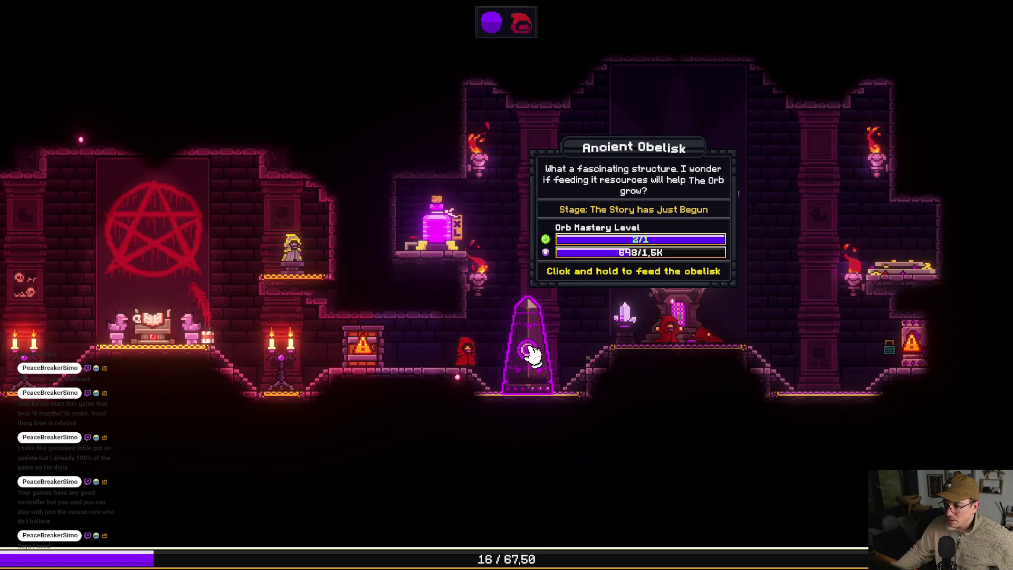
{"action": "left_click_drag", "start_coordinate": [530, 352], "coordinate": [530, 352]}
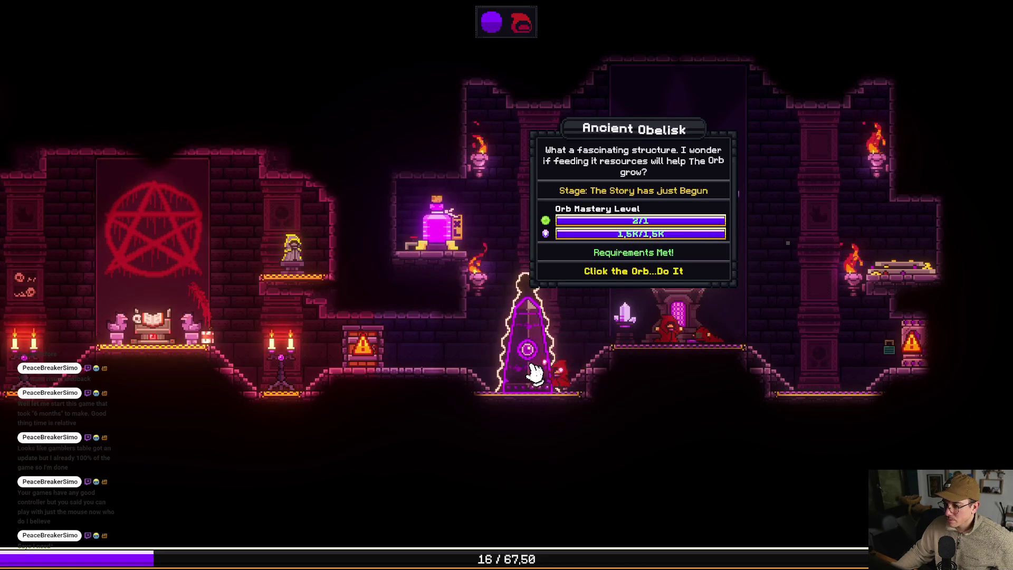
{"action": "left_click", "coordinate": [681, 298]}
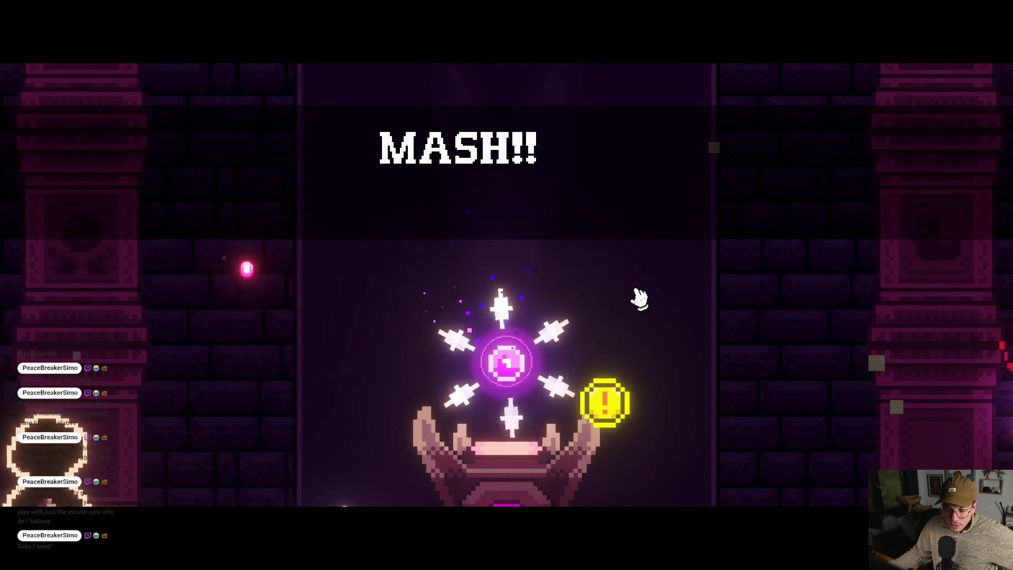
Step: Mash the orb rapidly until the MASH!! bar fills and the orb awakens
{"action": "left_click", "coordinate": [525, 372]}
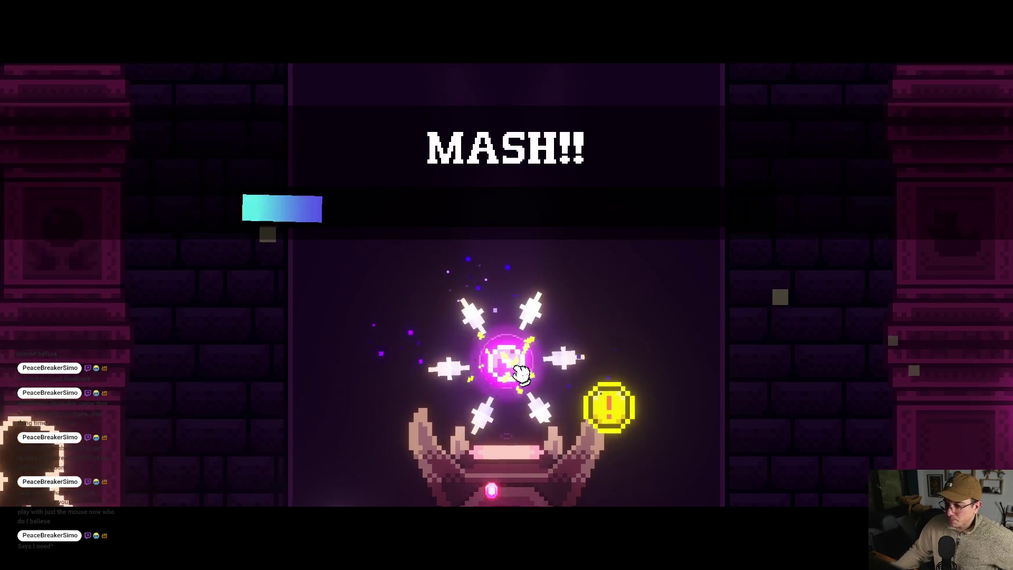
{"action": "left_click", "coordinate": [521, 369]}
{"action": "left_click", "coordinate": [518, 367]}
{"action": "left_click", "coordinate": [516, 364]}
{"action": "left_click", "coordinate": [517, 368]}
{"action": "left_click", "coordinate": [519, 367]}
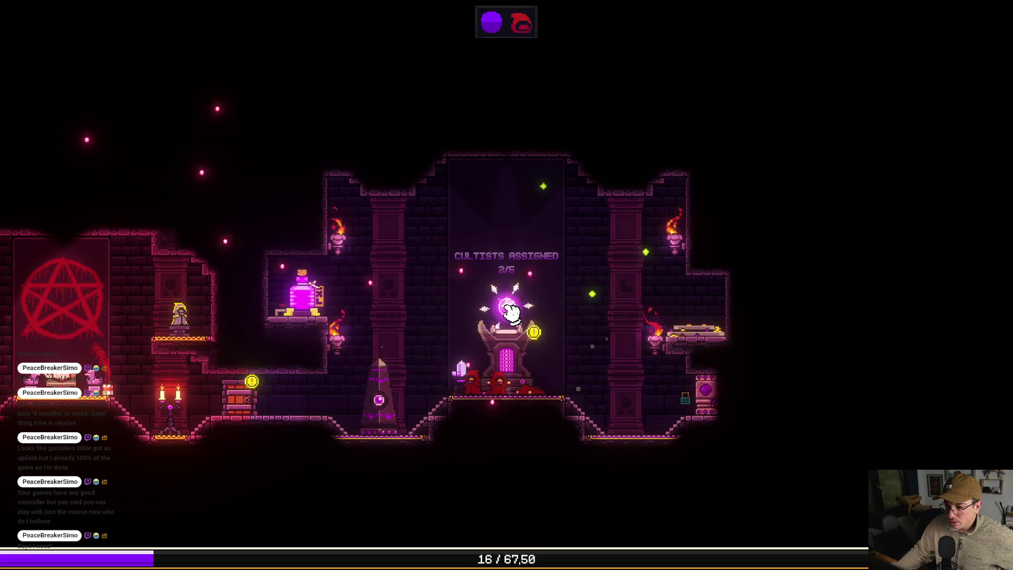
Step: Buy another level of Touch of the Devoted from the Orb of Devotion upgrades
{"action": "left_click", "coordinate": [522, 358]}
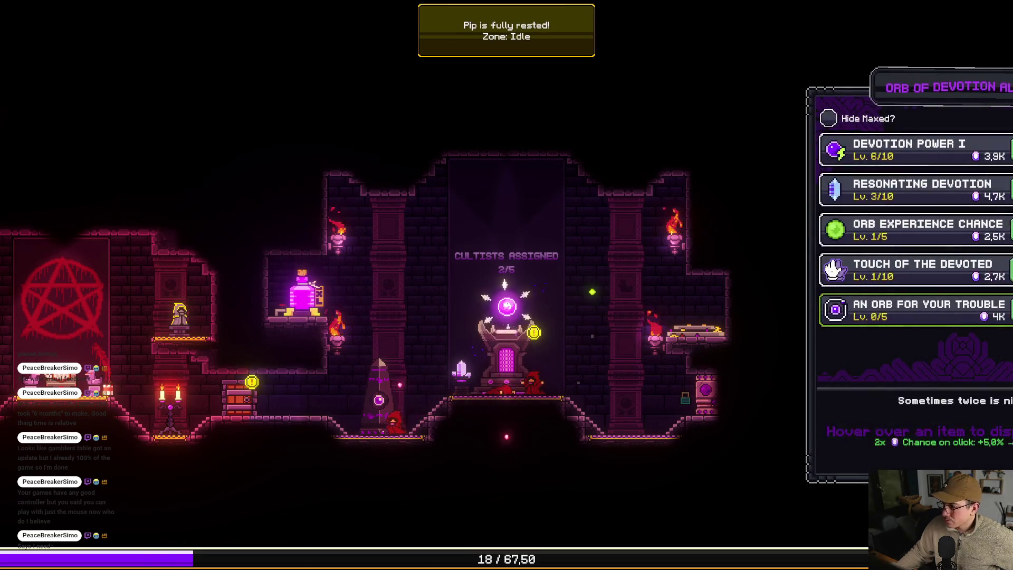
{"action": "left_click", "coordinate": [923, 269]}
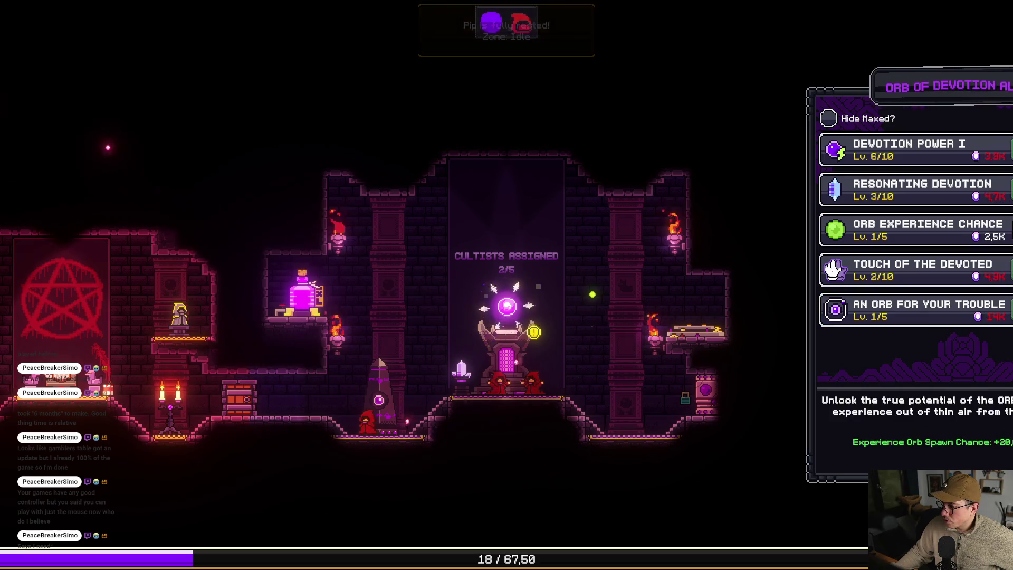
{"action": "key", "text": "Escape"}
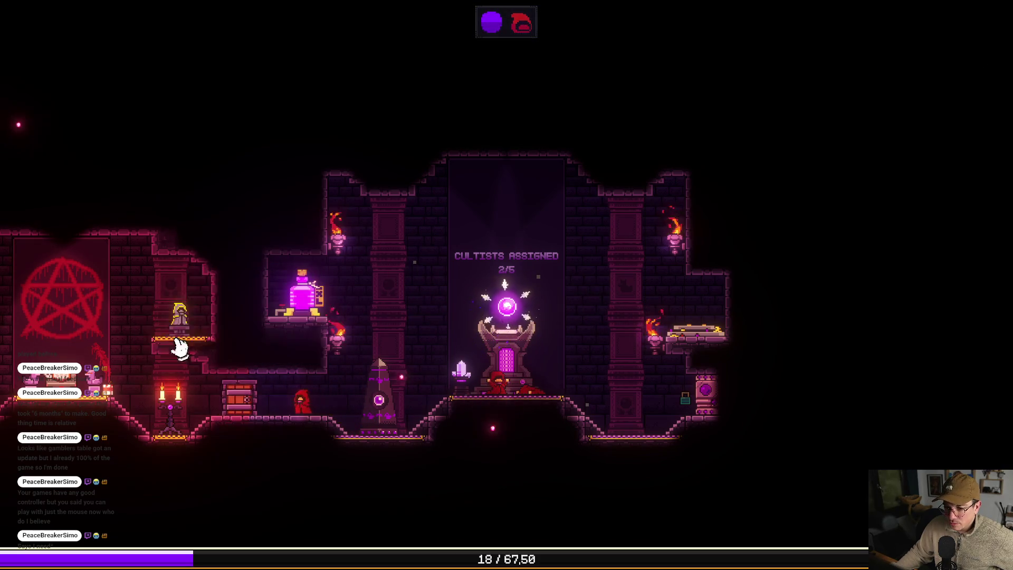
Step: Carry the rested cultist Pip onto the throne zone and move the desk cultist away from the throne
{"action": "left_click", "coordinate": [505, 324]}
{"action": "mouse_move", "coordinate": [210, 414]}
{"action": "left_mouse_down"}
{"action": "mouse_move", "coordinate": [509, 370]}
{"action": "mouse_move", "coordinate": [143, 398]}
{"action": "left_mouse_up"}
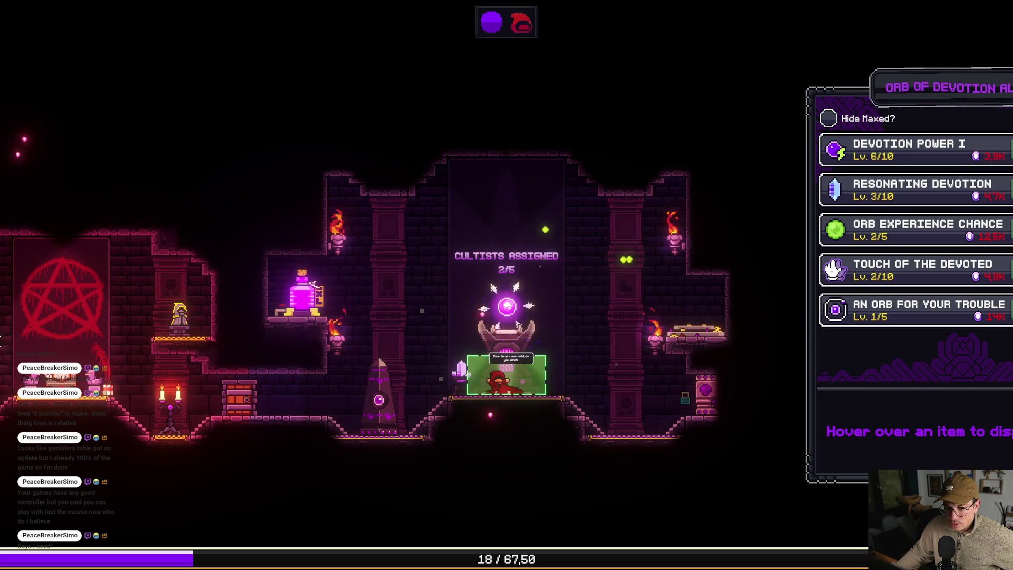
{"action": "left_click_drag", "start_coordinate": [503, 377], "coordinate": [98, 408]}
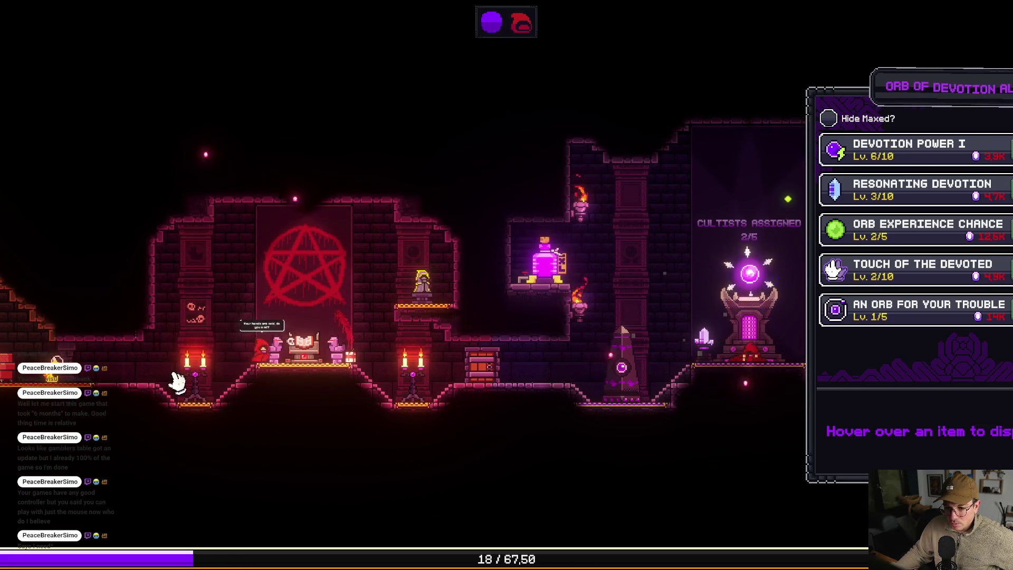
{"action": "left_click_drag", "start_coordinate": [263, 354], "coordinate": [278, 363]}
{"action": "mouse_move", "coordinate": [75, 378]}
{"action": "left_mouse_down"}
{"action": "mouse_move", "coordinate": [73, 405]}
{"action": "mouse_move", "coordinate": [176, 401]}
{"action": "mouse_move", "coordinate": [260, 417]}
{"action": "mouse_move", "coordinate": [293, 345]}
{"action": "left_mouse_up"}
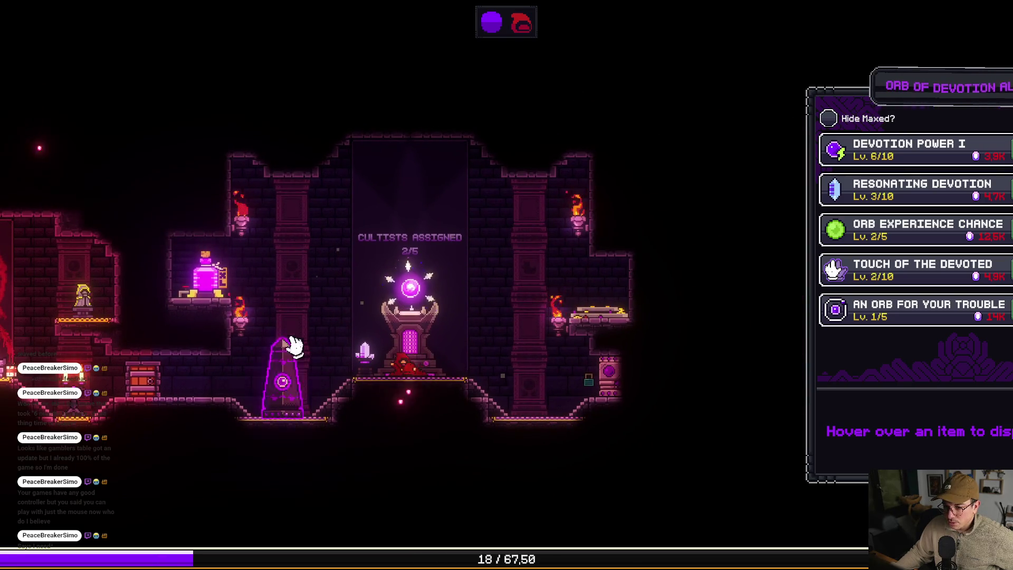
Step: Look at the Tome of Summoning, visit the Summoning Chamber, and return to the Room of Devotion
{"action": "left_click", "coordinate": [653, 249]}
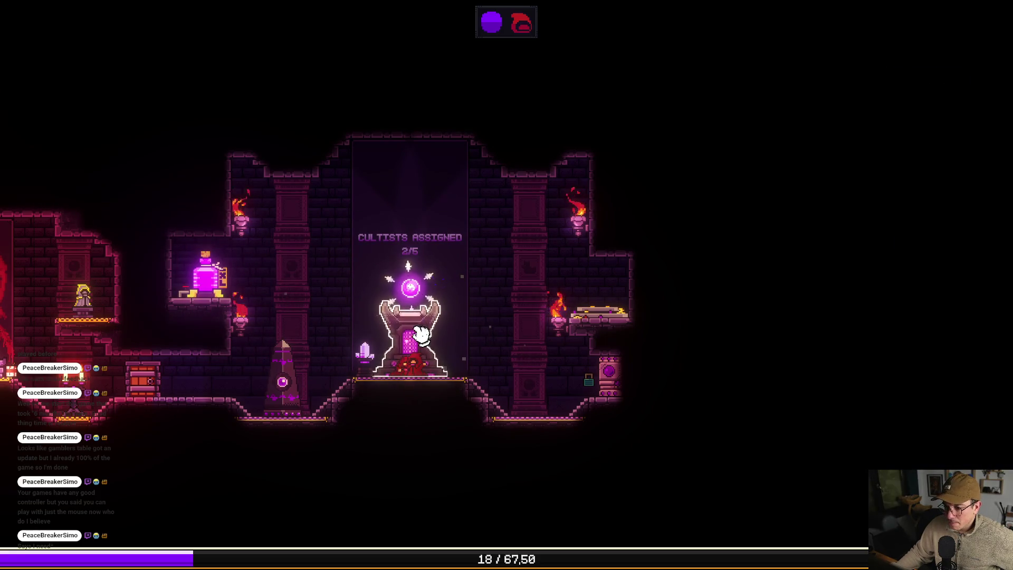
{"action": "mouse_move", "coordinate": [422, 280]}
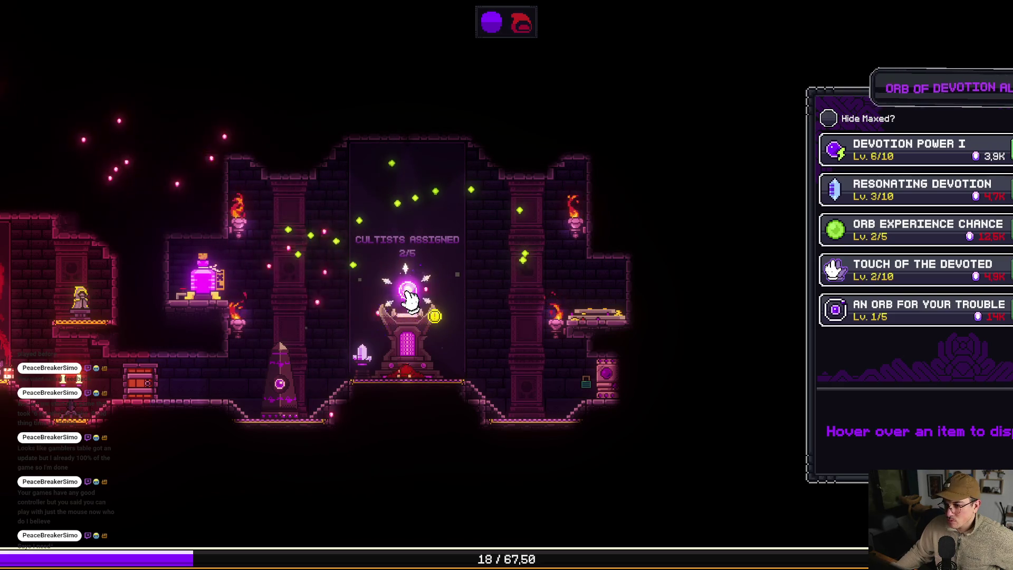
{"action": "left_click", "coordinate": [522, 24]}
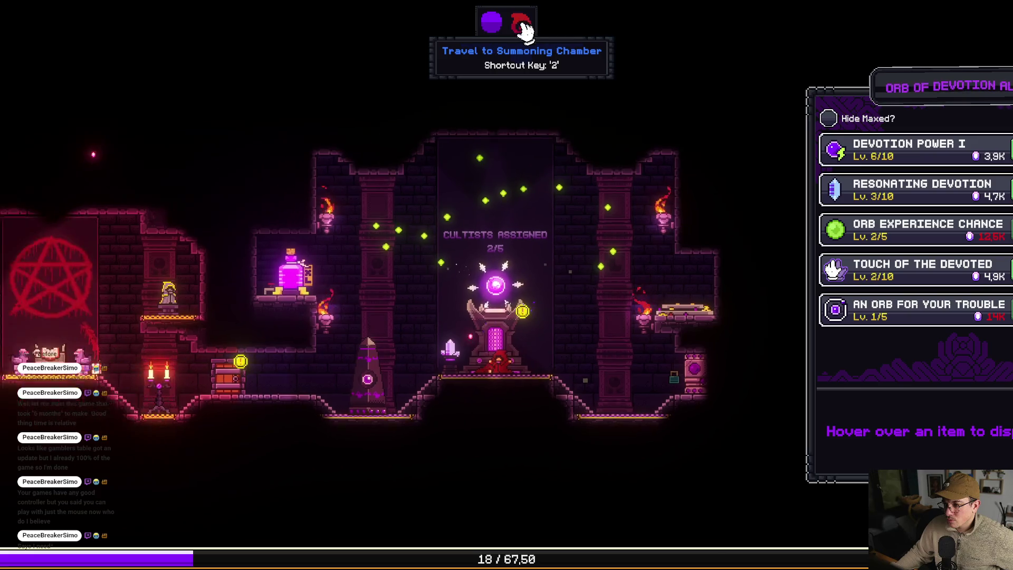
{"action": "left_click", "coordinate": [489, 25]}
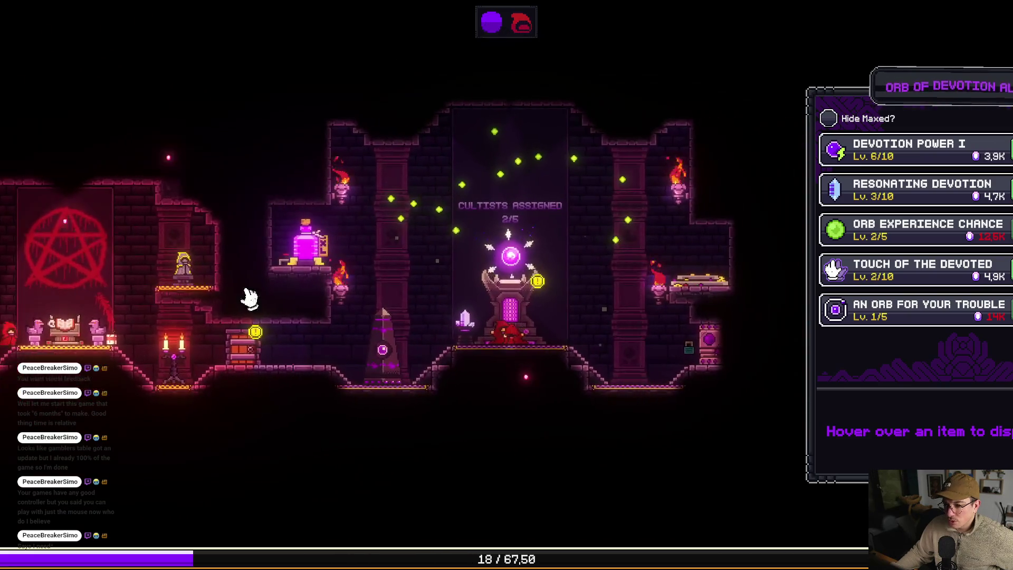
Step: Unlock the Cultist Quarters for 5K
{"action": "left_click", "coordinate": [239, 343]}
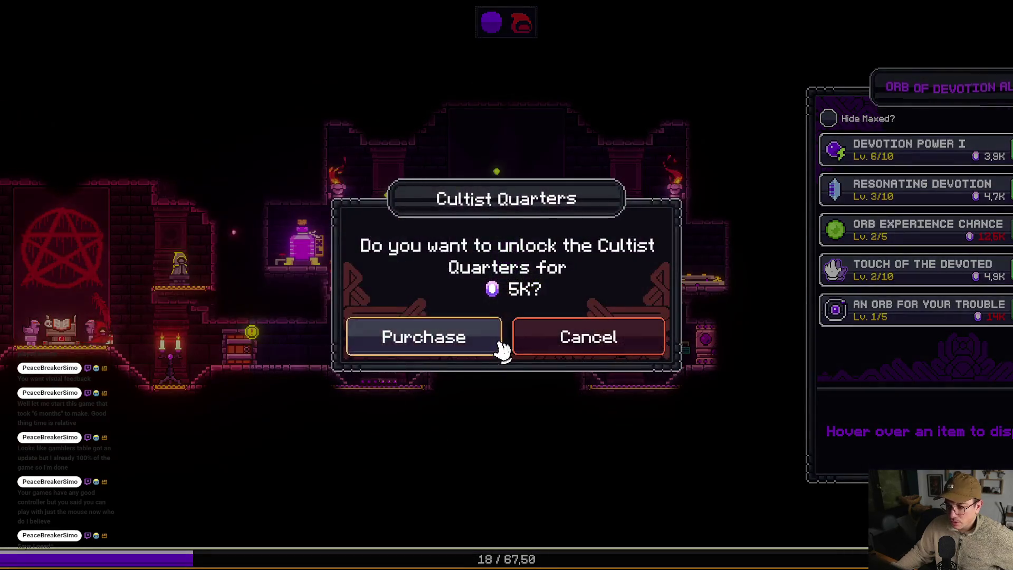
{"action": "left_click", "coordinate": [448, 353]}
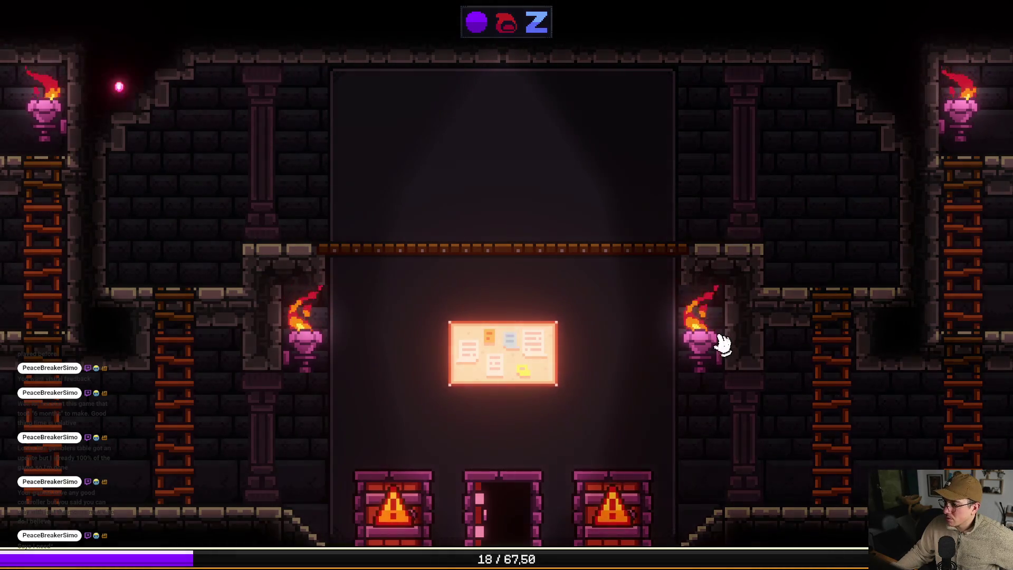
{"action": "scroll", "coordinate": [719, 344], "scroll_direction": "down", "scroll_amount": 3}
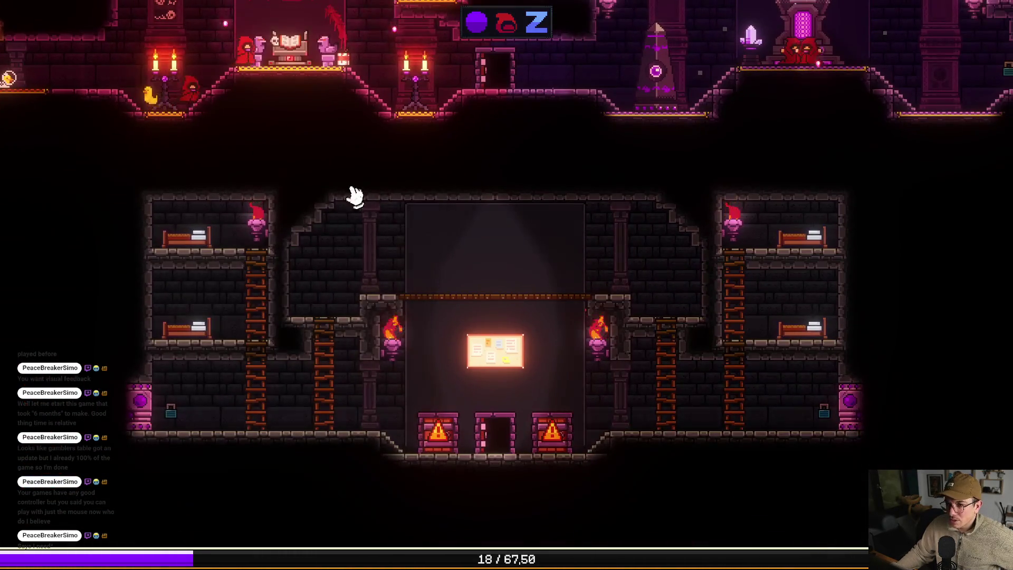
Step: Put a fourth cultist in the Devotion Zone (4/5), check the orb upgrades, and click the orb for devotion
{"action": "mouse_move", "coordinate": [204, 91]}
{"action": "left_mouse_down"}
{"action": "mouse_move", "coordinate": [478, 40]}
{"action": "mouse_move", "coordinate": [746, 41]}
{"action": "mouse_move", "coordinate": [154, 100]}
{"action": "mouse_move", "coordinate": [844, 34]}
{"action": "mouse_move", "coordinate": [305, 219]}
{"action": "mouse_move", "coordinate": [349, 235]}
{"action": "mouse_move", "coordinate": [907, 158]}
{"action": "mouse_move", "coordinate": [965, 174]}
{"action": "left_mouse_up"}
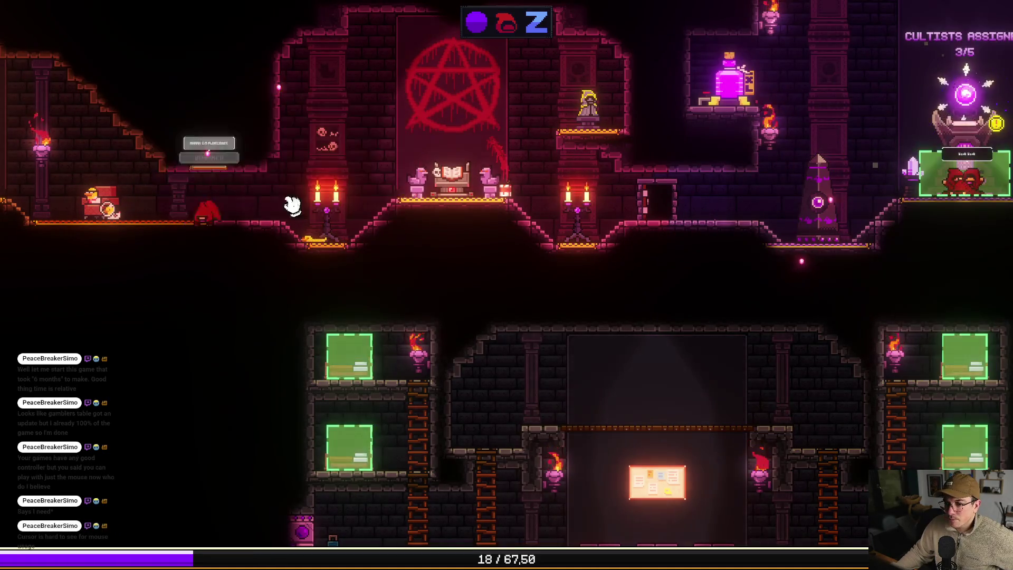
{"action": "left_click_drag", "start_coordinate": [293, 206], "coordinate": [965, 175]}
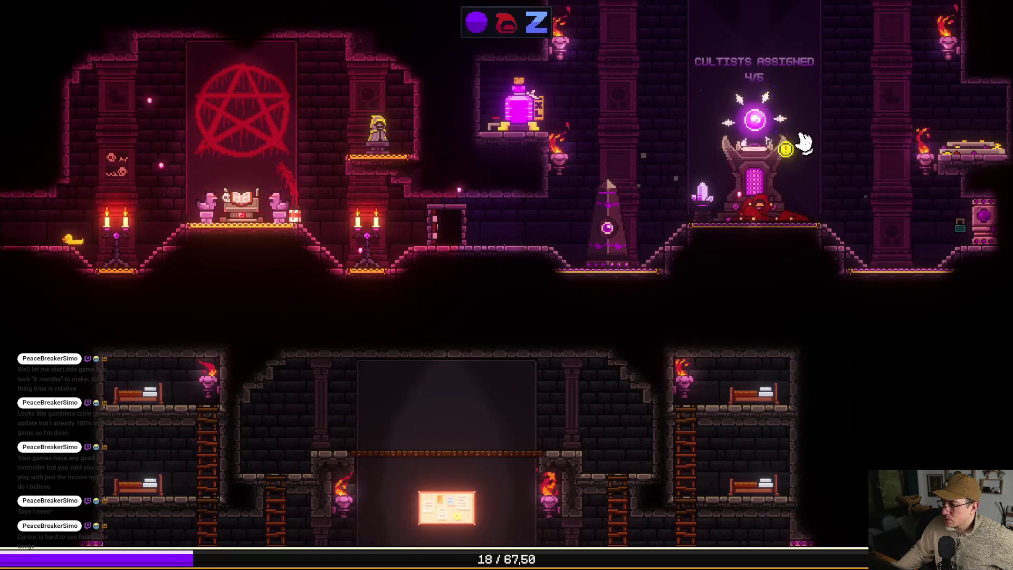
{"action": "left_click", "coordinate": [792, 145]}
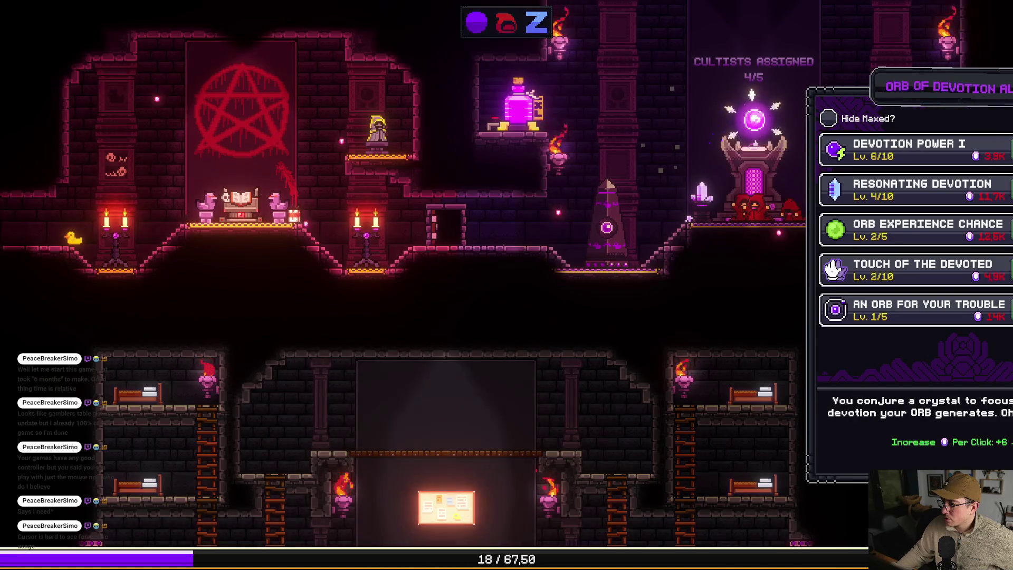
{"action": "key", "text": "Escape"}
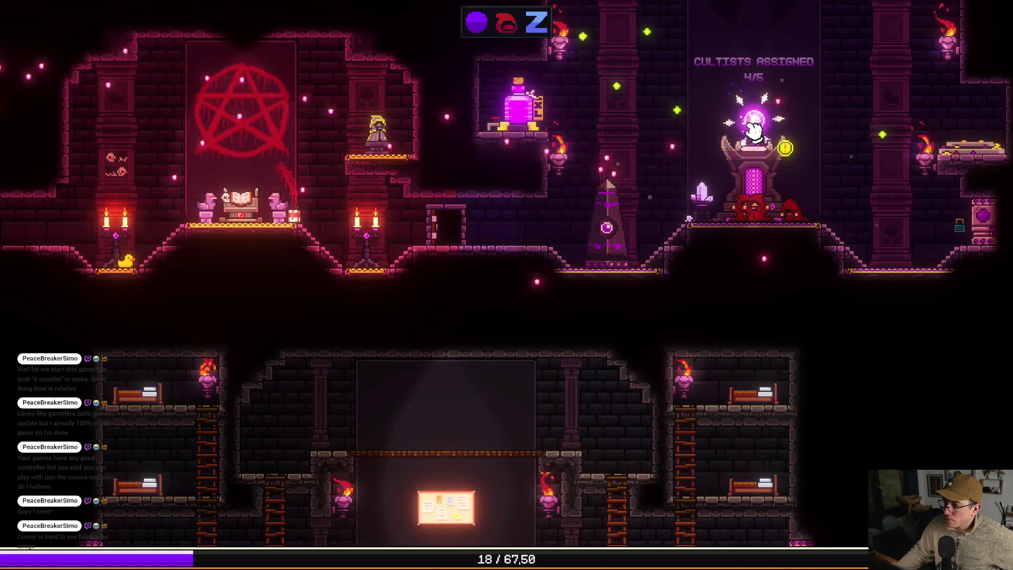
{"action": "left_click", "coordinate": [753, 134]}
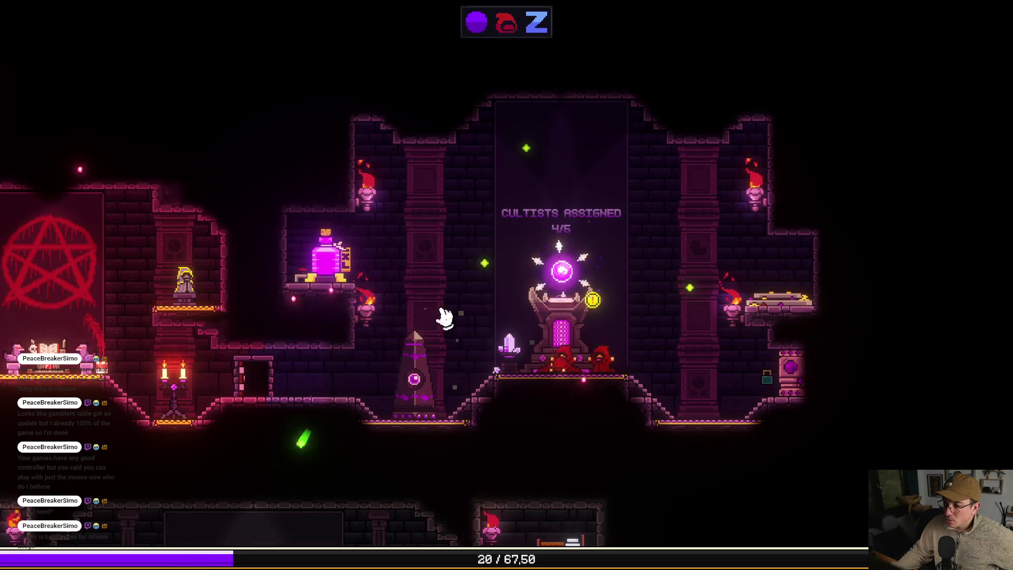
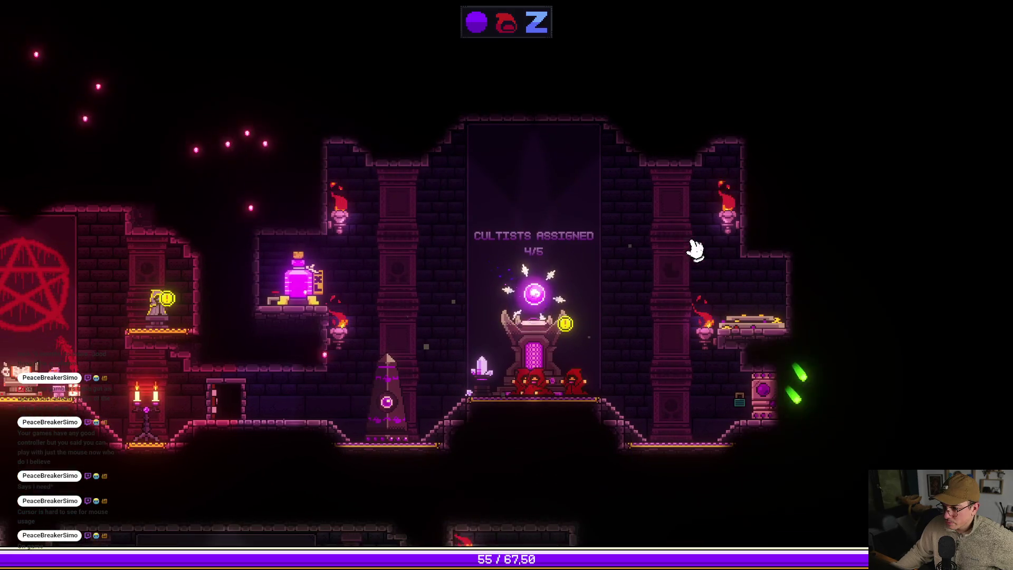
Step: Buy An Orb for Your Trouble level 2 and Devotion Power I level 7 at the orb altar
{"action": "left_click", "coordinate": [530, 297]}
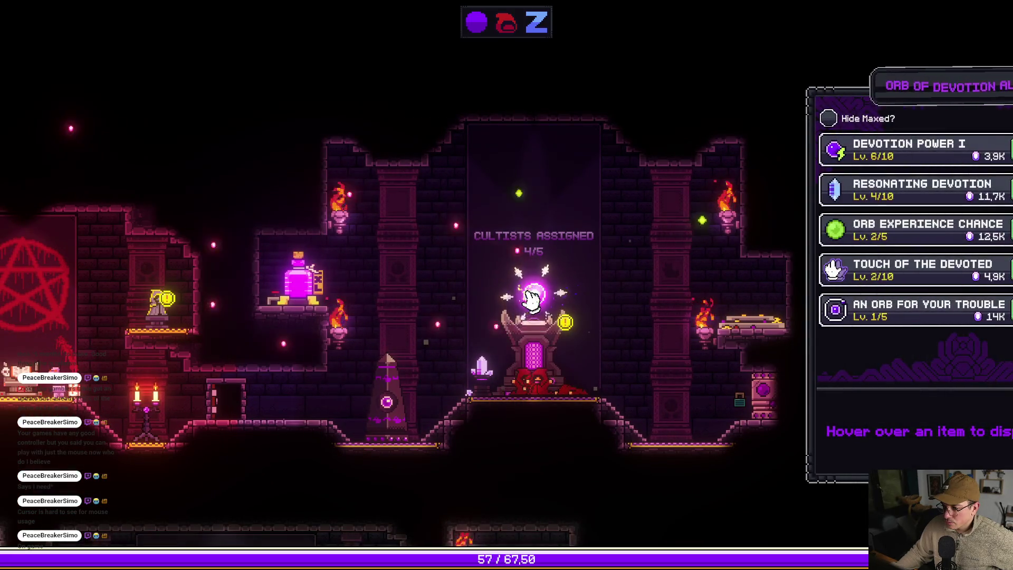
{"action": "mouse_move", "coordinate": [897, 310]}
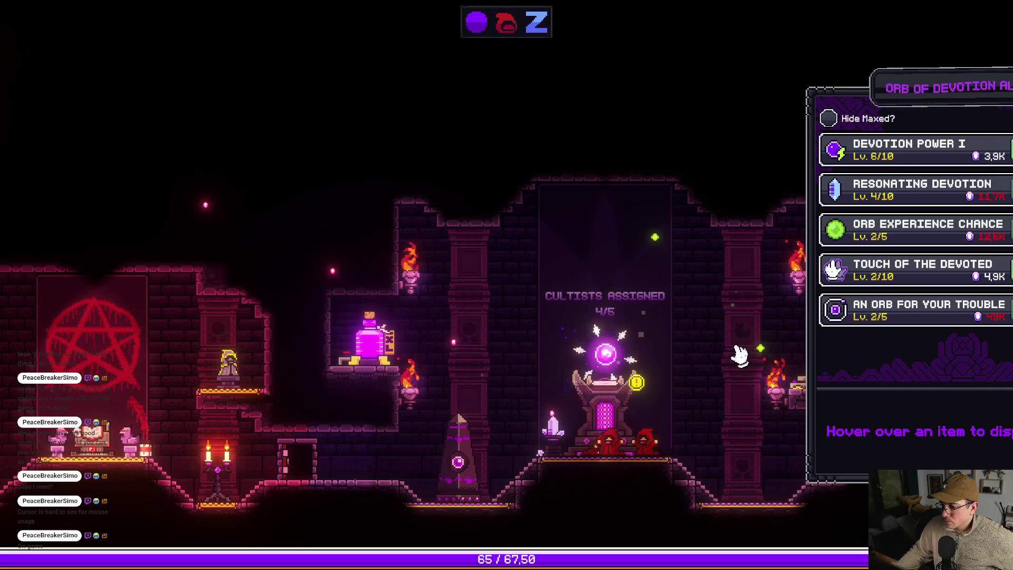
{"action": "left_click", "coordinate": [970, 153]}
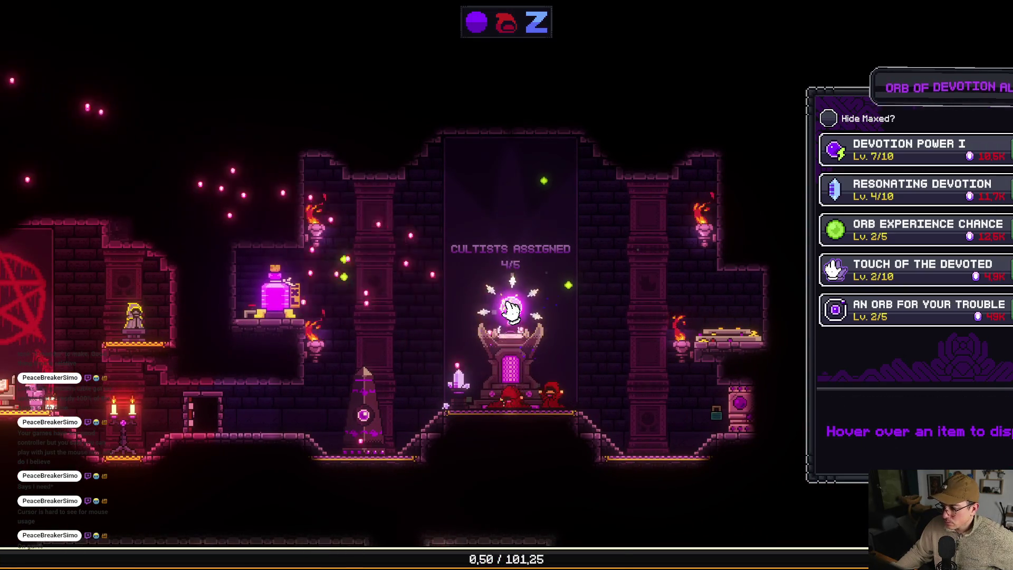
Step: Tap the orb to generate devotion, levelling it to 8.50 / 101.25 experience
{"action": "left_click", "coordinate": [510, 310]}
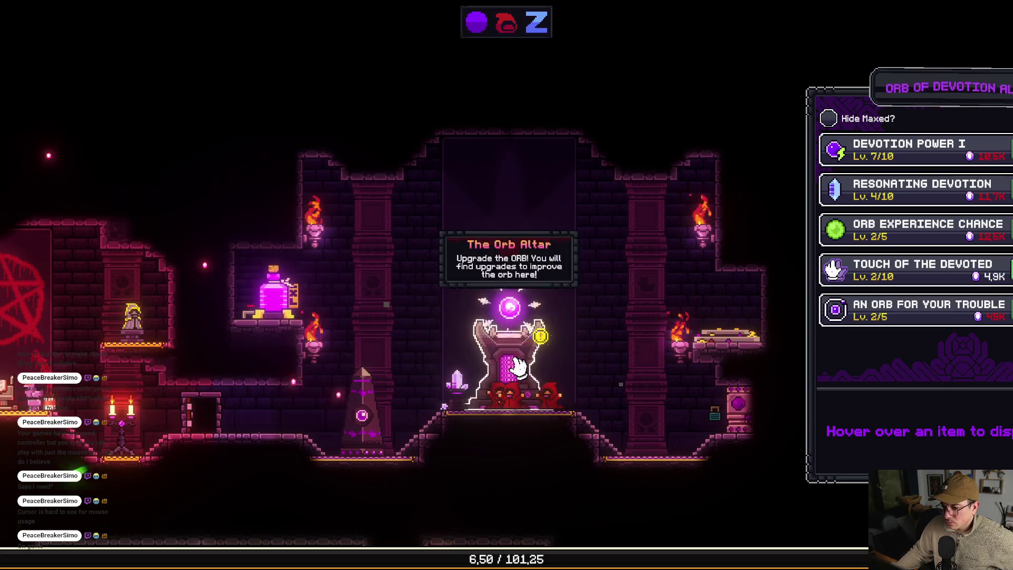
{"action": "mouse_move", "coordinate": [531, 349]}
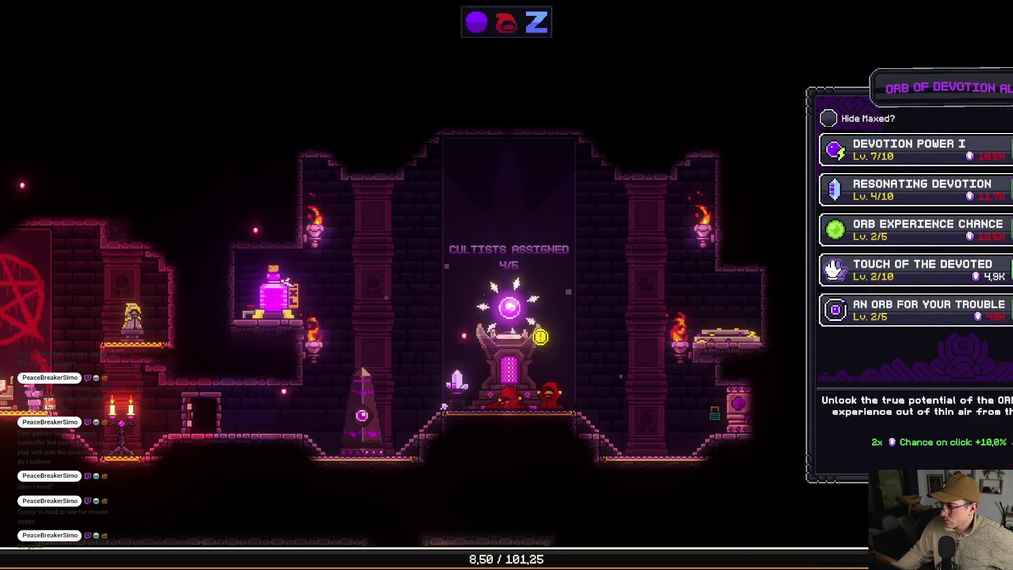
{"action": "mouse_move", "coordinate": [565, 350]}
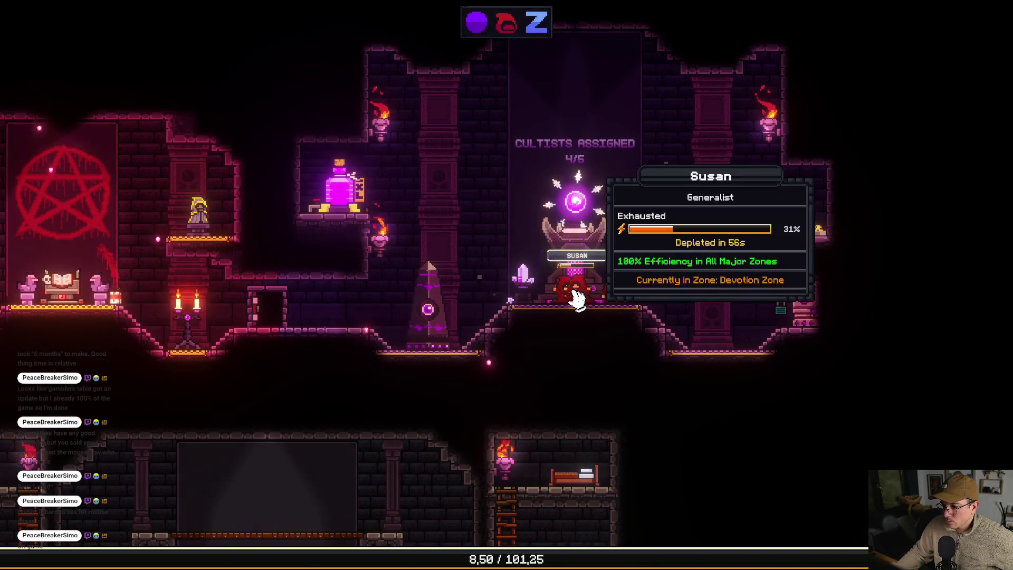
Step: Move three cultists from the altar into the beds, leaving 1/5 assigned
{"action": "mouse_move", "coordinate": [576, 294]}
{"action": "left_mouse_down"}
{"action": "mouse_move", "coordinate": [554, 357]}
{"action": "mouse_move", "coordinate": [572, 480]}
{"action": "left_mouse_up"}
{"action": "mouse_move", "coordinate": [575, 306]}
{"action": "left_mouse_down"}
{"action": "mouse_move", "coordinate": [568, 511]}
{"action": "mouse_move", "coordinate": [588, 541]}
{"action": "left_mouse_up"}
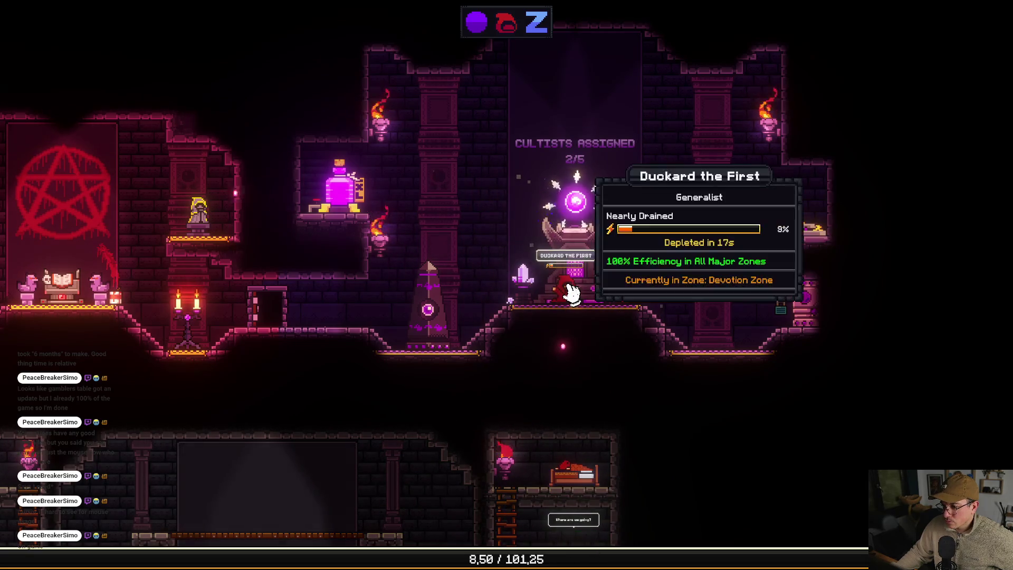
{"action": "left_click", "coordinate": [582, 245]}
{"action": "scroll", "coordinate": [560, 316], "scroll_direction": "down", "scroll_amount": 2}
{"action": "mouse_move", "coordinate": [580, 208]}
{"action": "left_mouse_down"}
{"action": "mouse_move", "coordinate": [576, 219]}
{"action": "mouse_move", "coordinate": [47, 381]}
{"action": "left_mouse_up"}
{"action": "left_click", "coordinate": [127, 203]}
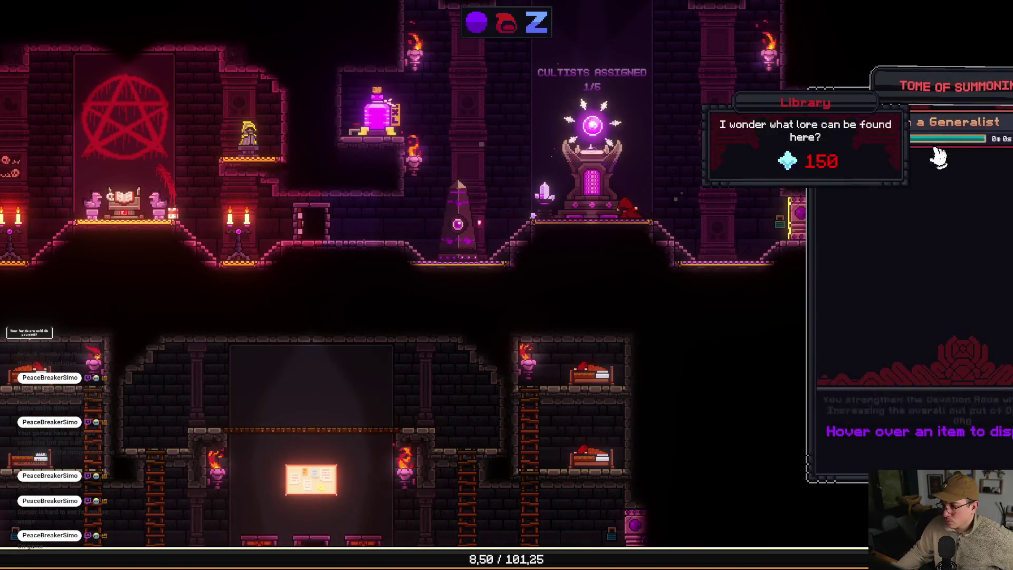
{"action": "scroll", "coordinate": [271, 257], "scroll_direction": "up", "scroll_amount": 2}
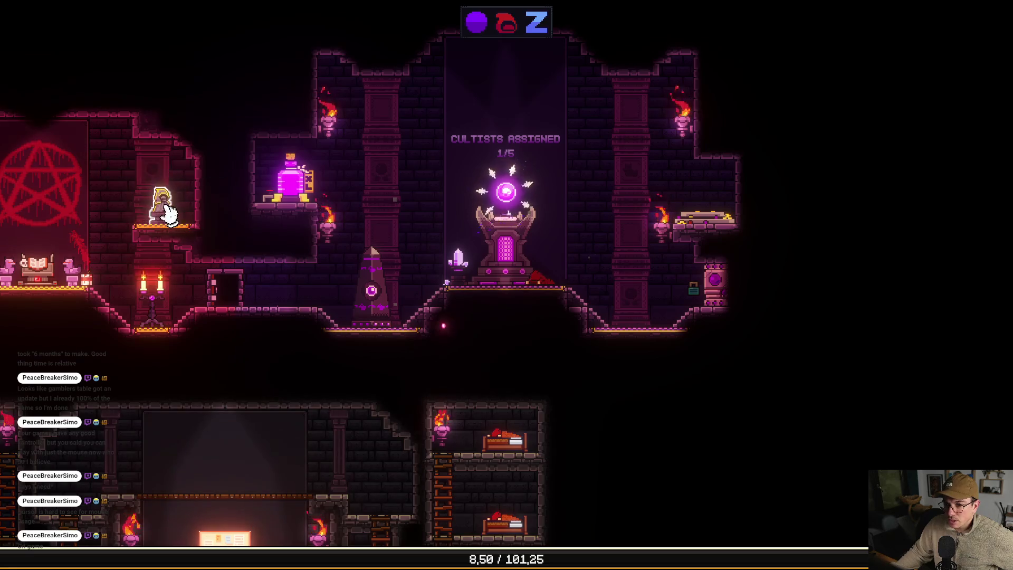
Step: Open the Cultist Upgrade Station, tapping the orb once in between
{"action": "left_click", "coordinate": [163, 205]}
{"action": "left_click", "coordinate": [516, 227]}
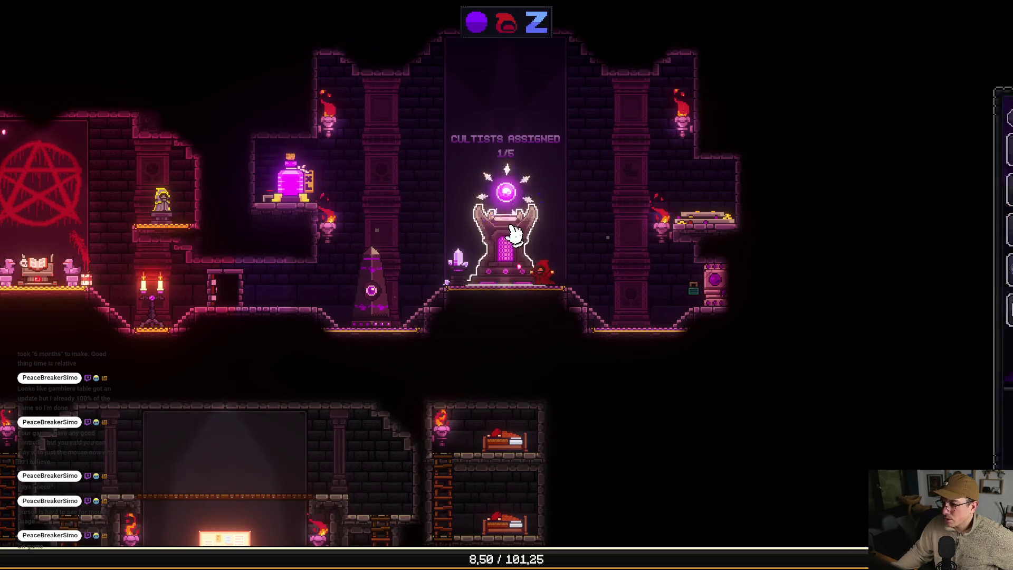
{"action": "left_click", "coordinate": [158, 200]}
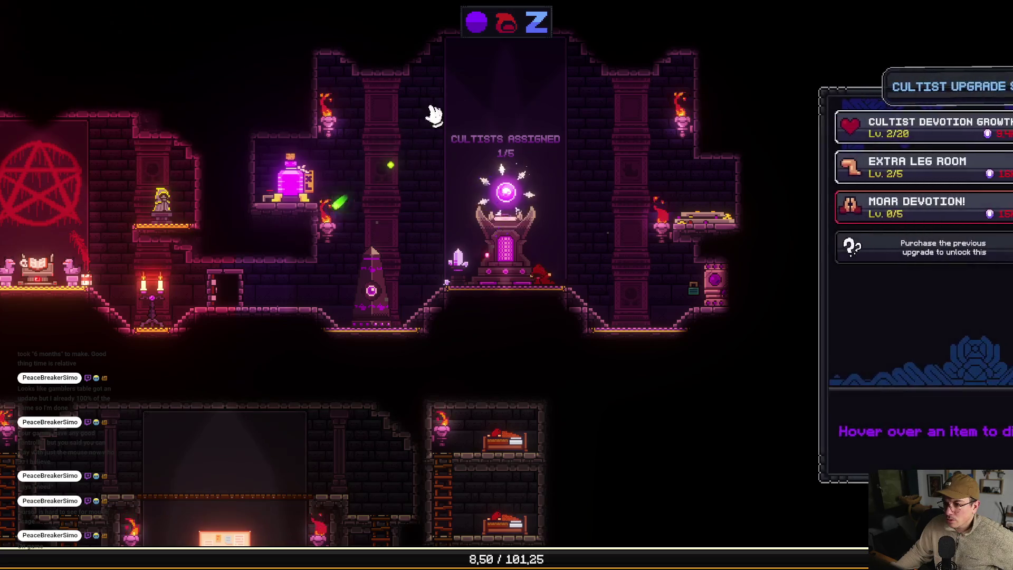
Step: Tap the orb, return two rested cultists to the altar (3/5), and buy Touch of the Devoted level 3
{"action": "left_click", "coordinate": [505, 194]}
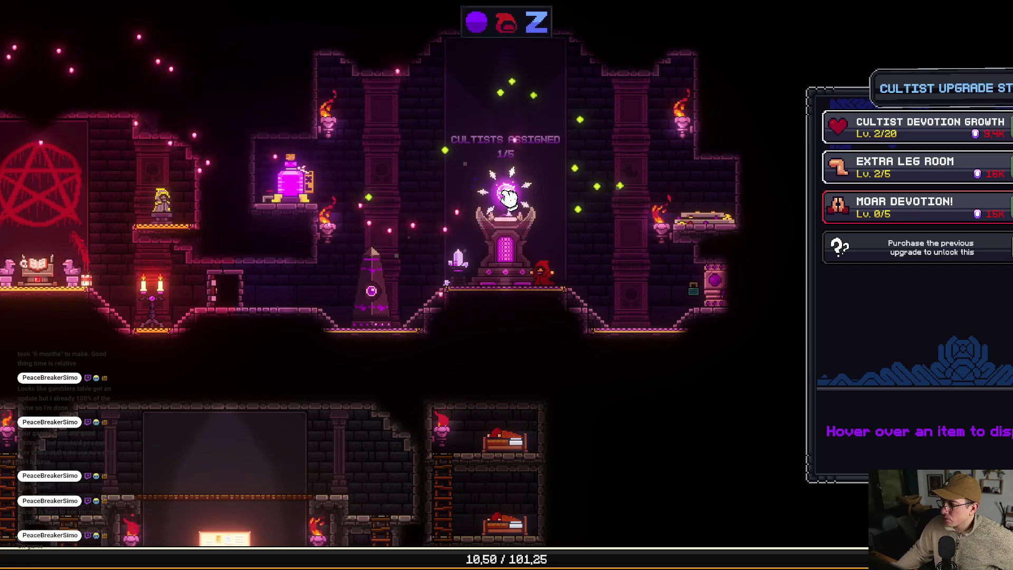
{"action": "left_click", "coordinate": [507, 196]}
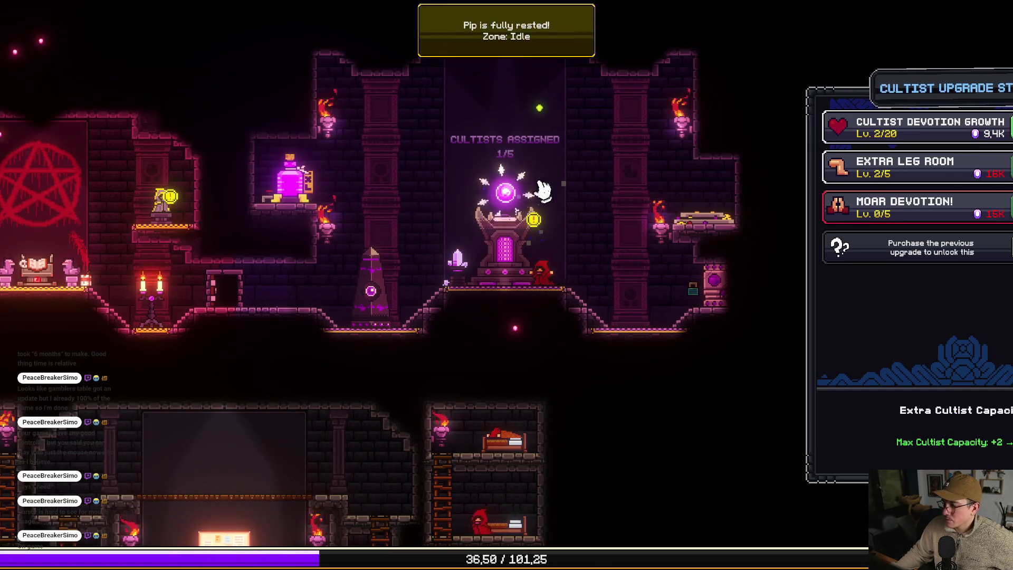
{"action": "scroll", "coordinate": [441, 267], "scroll_direction": "down", "scroll_amount": 2}
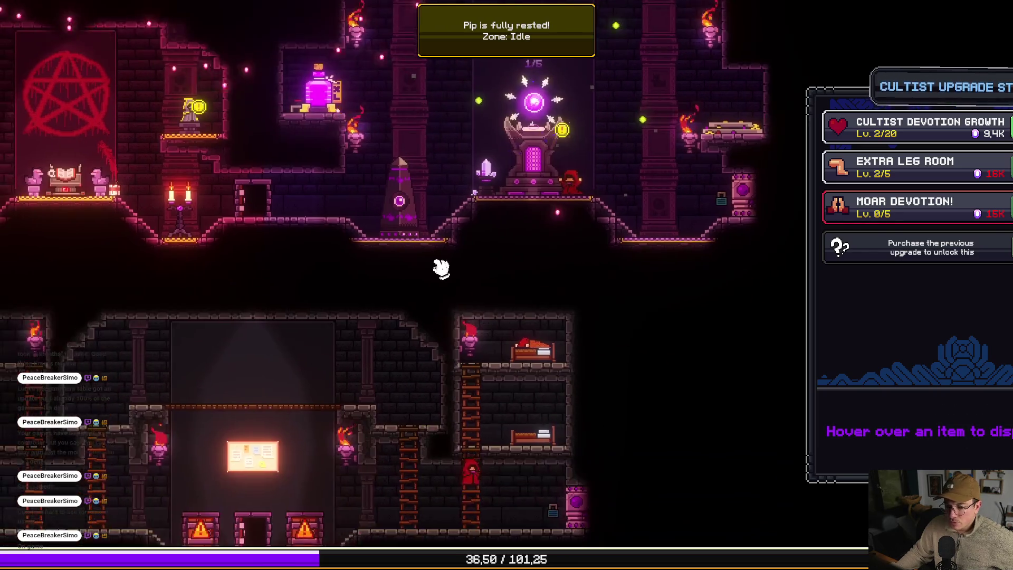
{"action": "scroll", "coordinate": [490, 434], "scroll_direction": "down", "scroll_amount": 2}
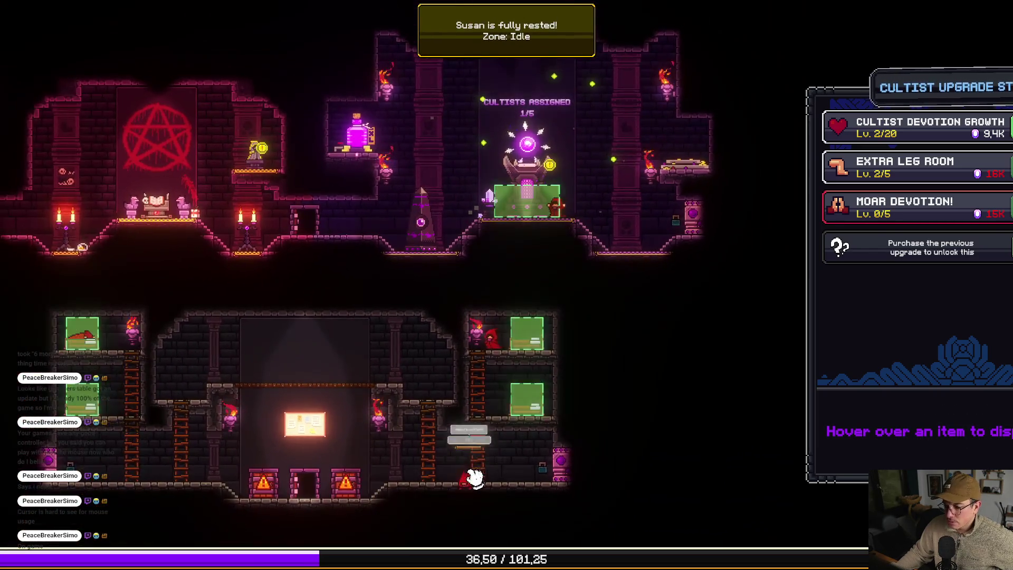
{"action": "left_click_drag", "start_coordinate": [474, 477], "coordinate": [525, 199]}
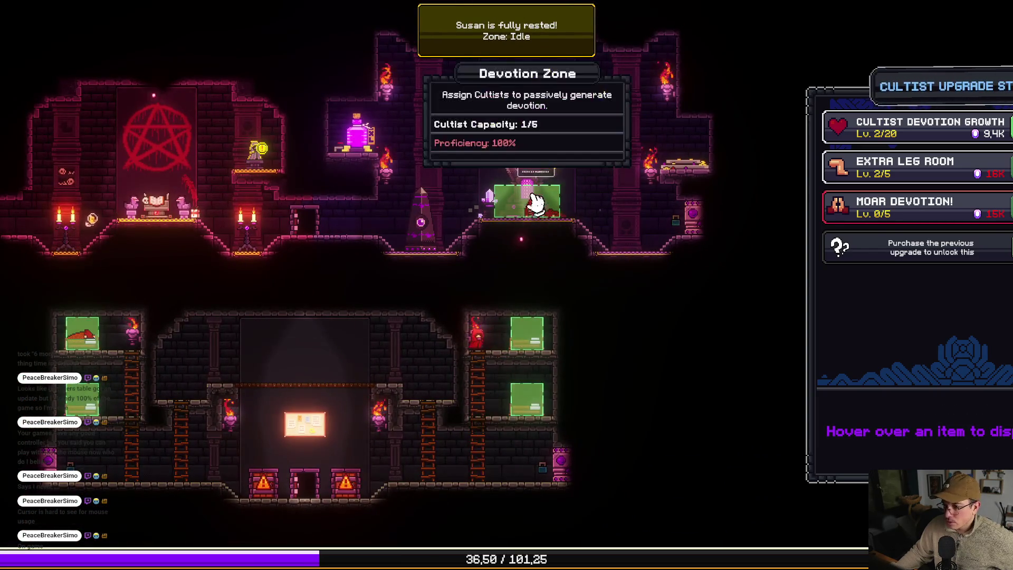
{"action": "left_click_drag", "start_coordinate": [481, 362], "coordinate": [516, 208]}
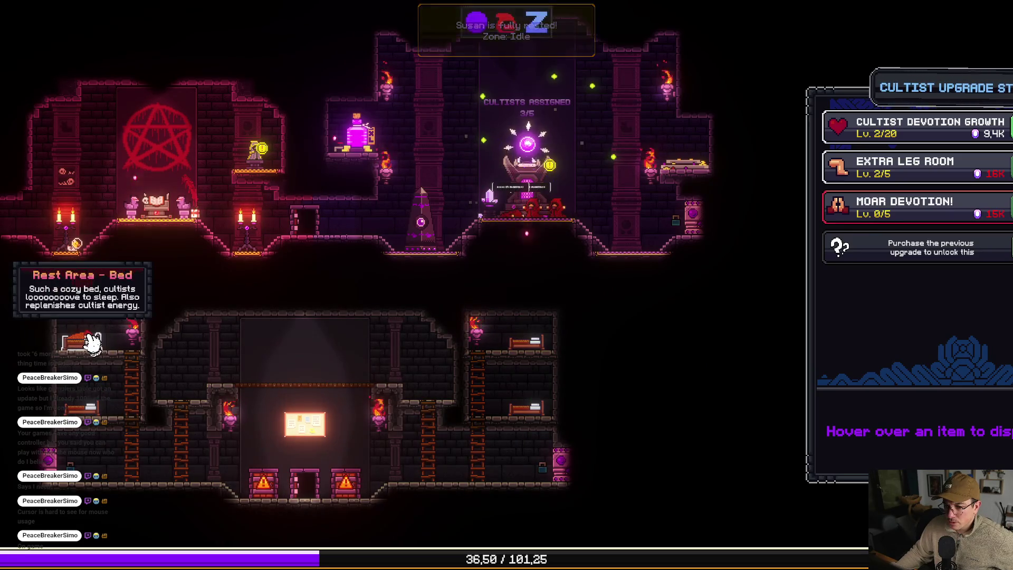
{"action": "left_click", "coordinate": [528, 150]}
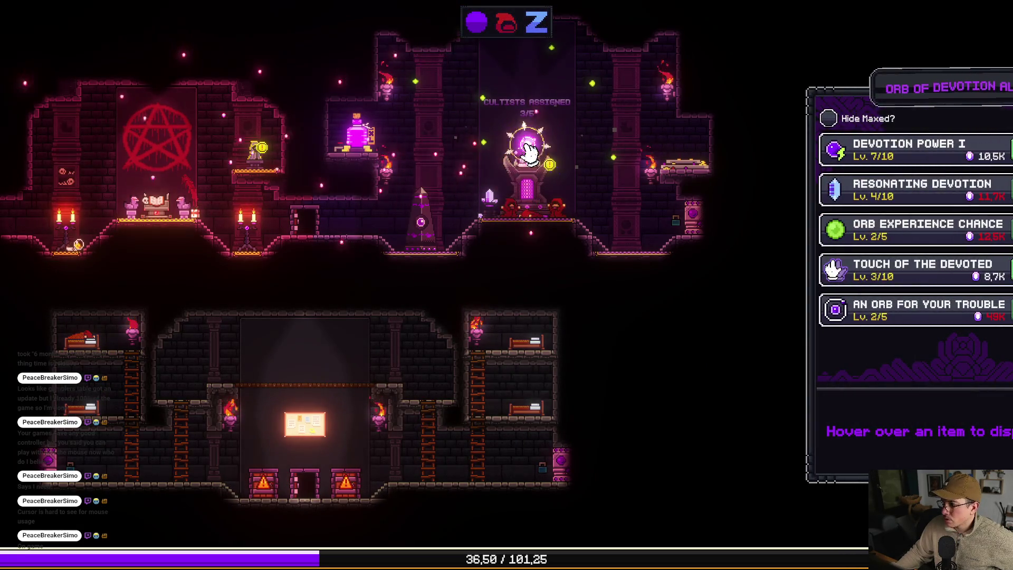
{"action": "left_click", "coordinate": [356, 211]}
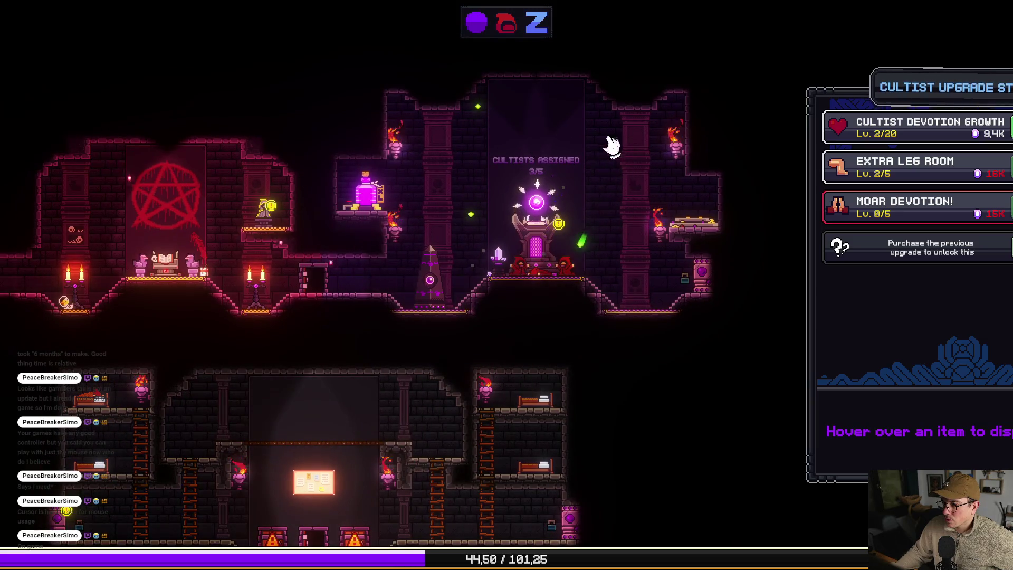
Step: Pan back to the orb, tap it, and raise Extra Leg Room to level 3
{"action": "mouse_move", "coordinate": [101, 402]}
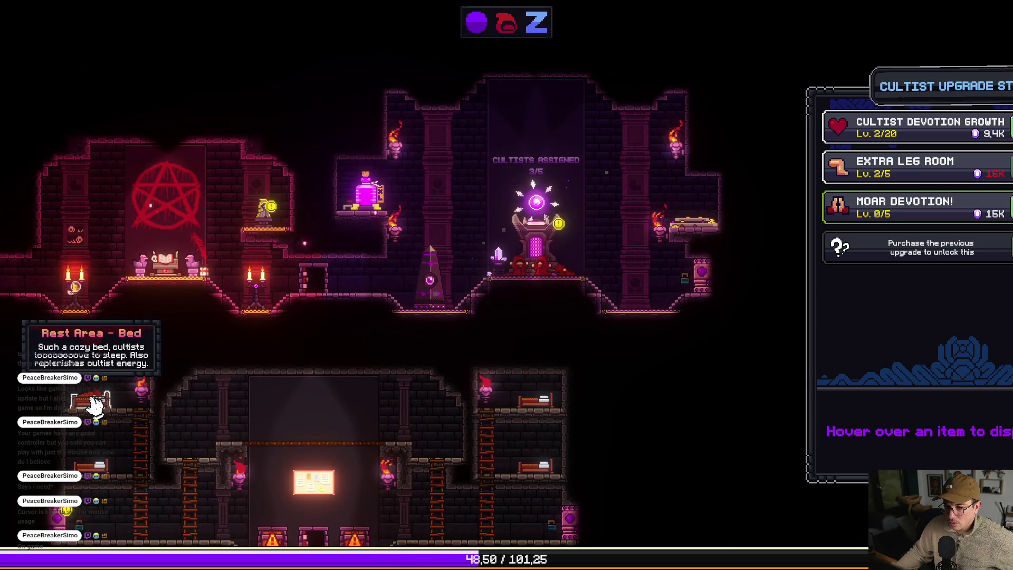
{"action": "mouse_move", "coordinate": [95, 404]}
{"action": "left_mouse_down"}
{"action": "mouse_move", "coordinate": [543, 255]}
{"action": "mouse_move", "coordinate": [260, 384]}
{"action": "mouse_move", "coordinate": [706, 232]}
{"action": "mouse_move", "coordinate": [614, 233]}
{"action": "left_mouse_up"}
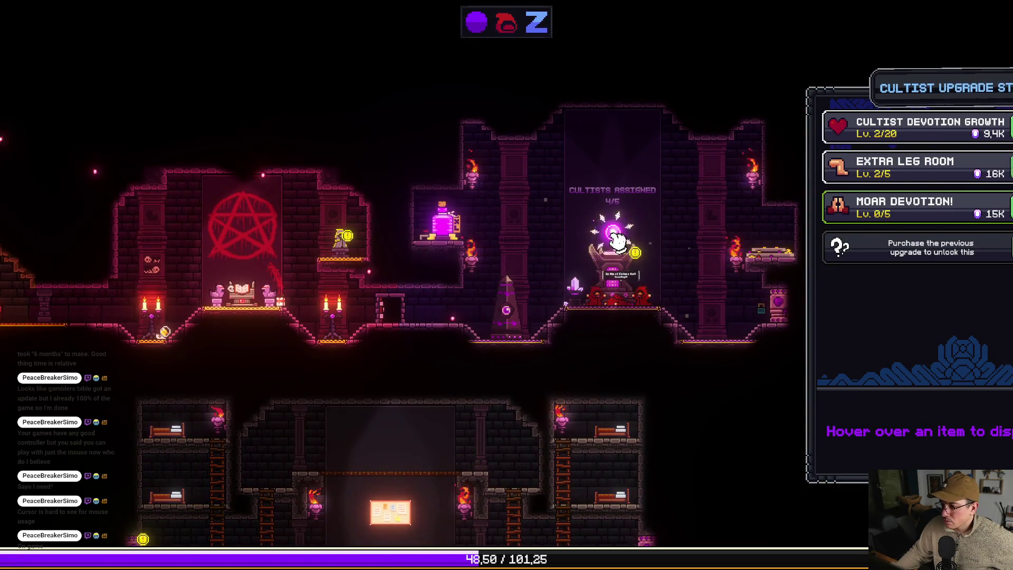
{"action": "left_click", "coordinate": [617, 240]}
{"action": "key", "text": "Down"}
{"action": "key", "text": "Return"}
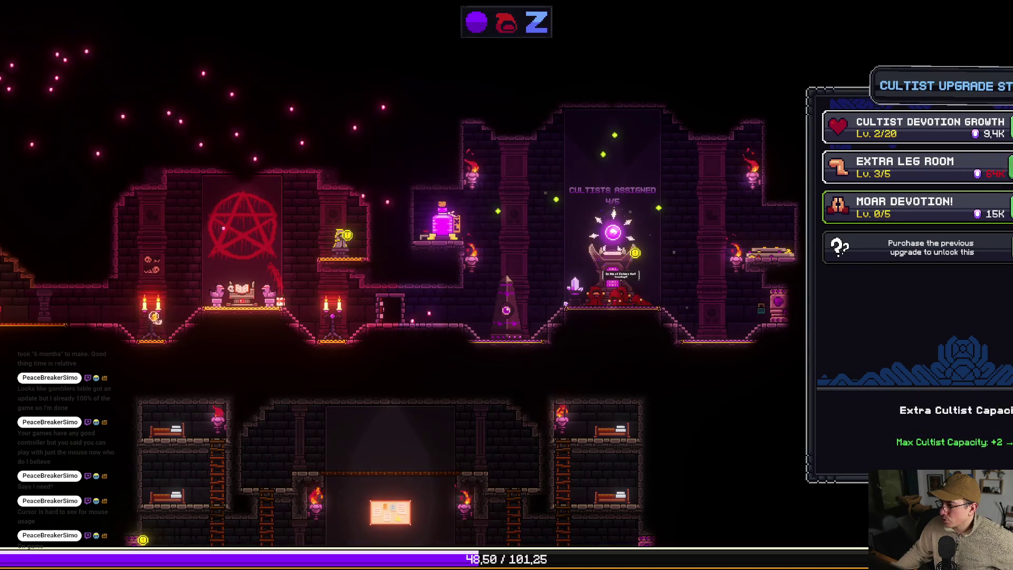
{"action": "key", "text": "Down"}
Step: Tap the orb repeatedly until experience reaches 64.50, then open the Tome of Summoning
{"action": "left_click", "coordinate": [609, 232]}
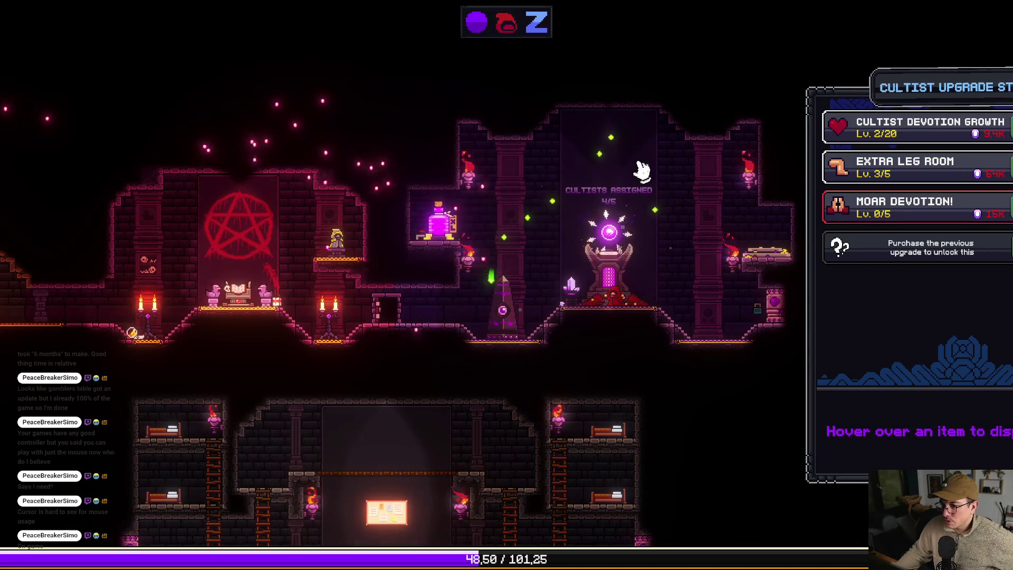
{"action": "left_click", "coordinate": [605, 243]}
{"action": "left_click", "coordinate": [600, 179]}
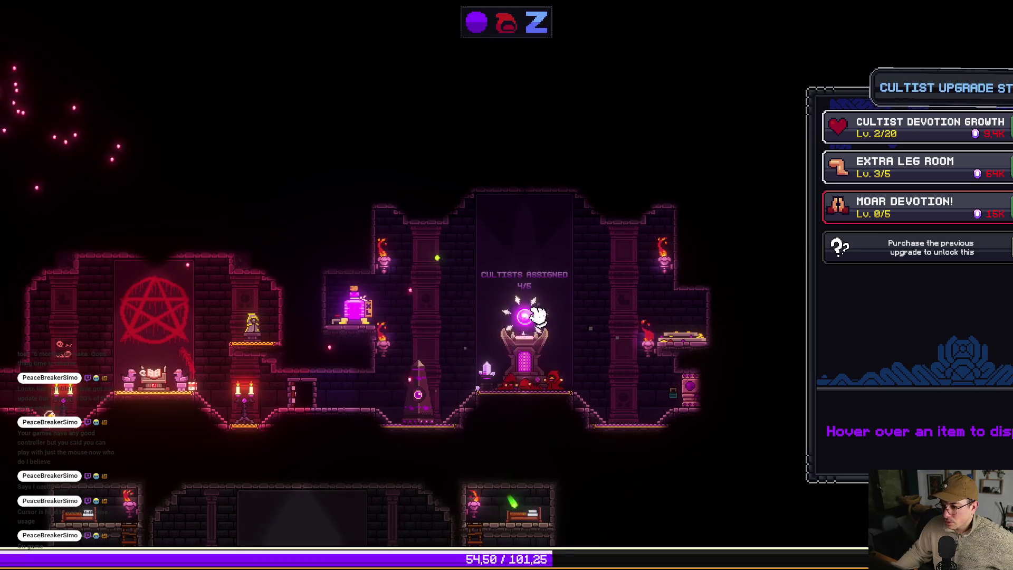
{"action": "left_click", "coordinate": [527, 206]}
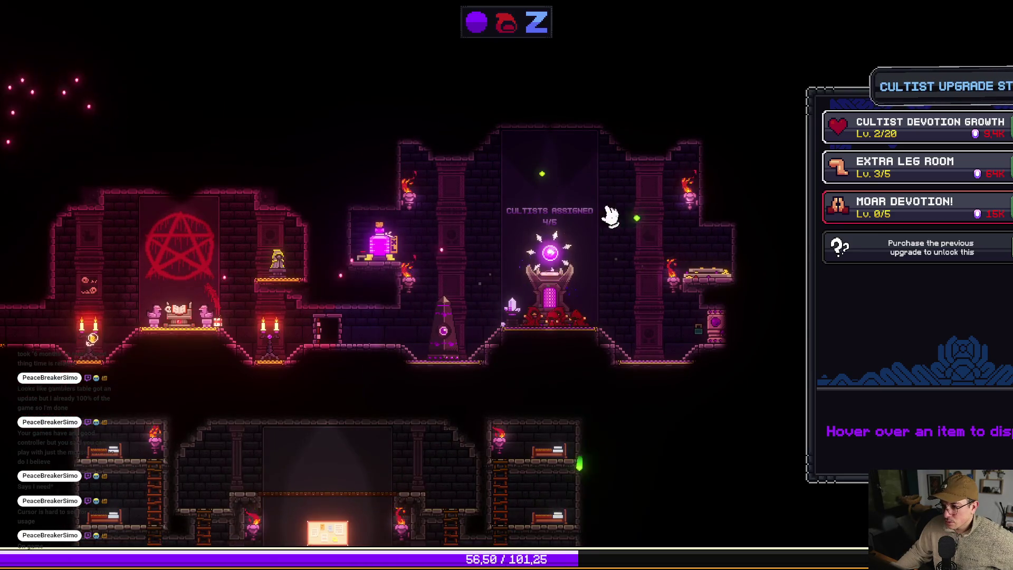
{"action": "left_click", "coordinate": [554, 253]}
{"action": "left_click", "coordinate": [548, 264]}
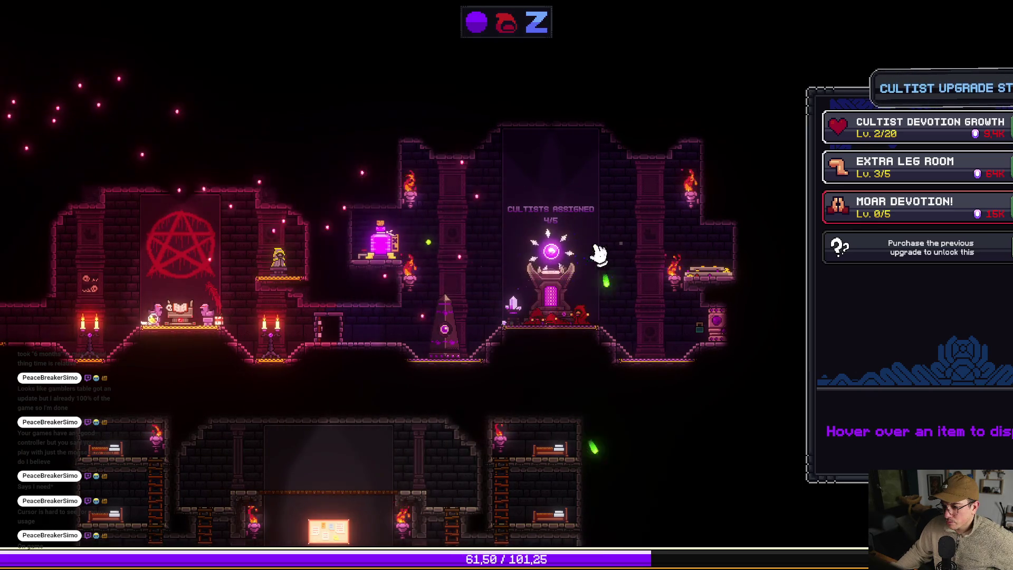
{"action": "left_click", "coordinate": [153, 311]}
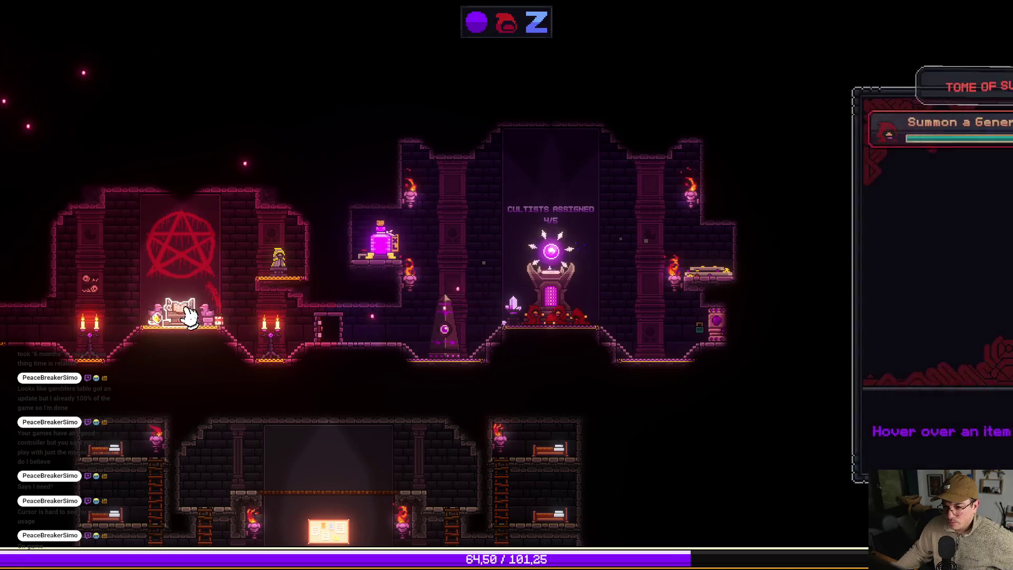
Step: Switch between the Tome and cultist upgrades, then assign the new cultist to the altar (5/5)
{"action": "left_click", "coordinate": [618, 287]}
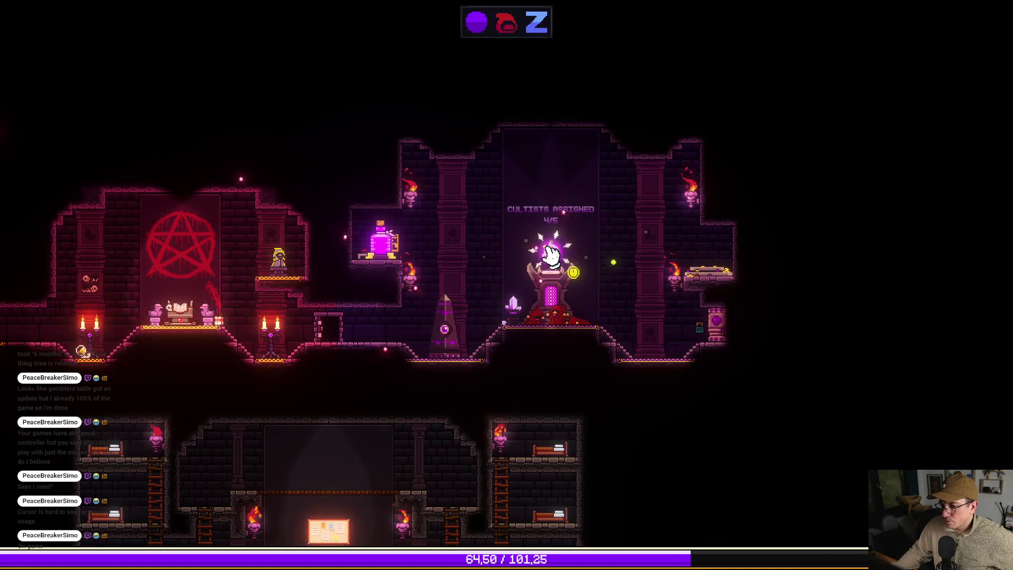
{"action": "left_click", "coordinate": [181, 309]}
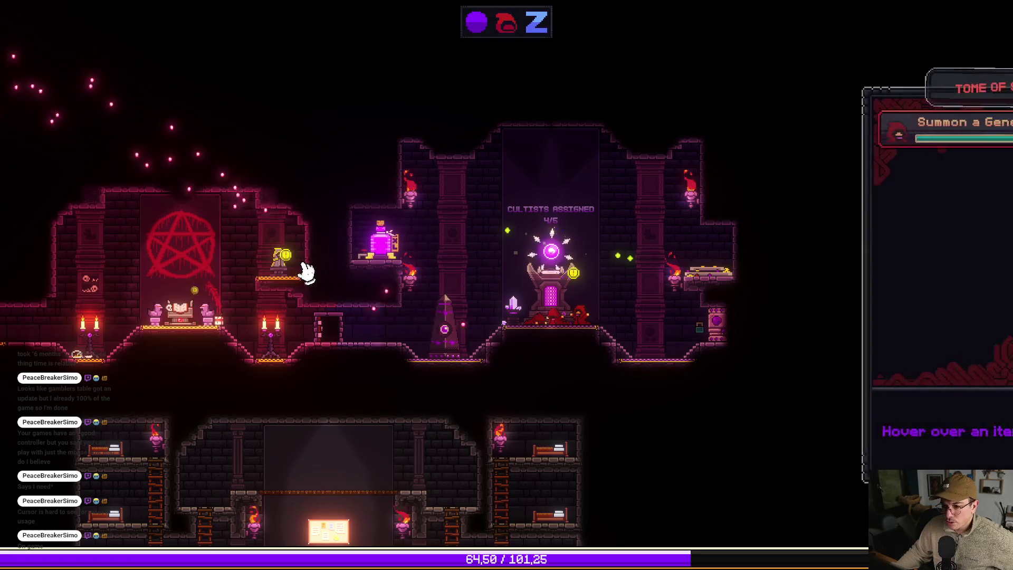
{"action": "left_click", "coordinate": [381, 244]}
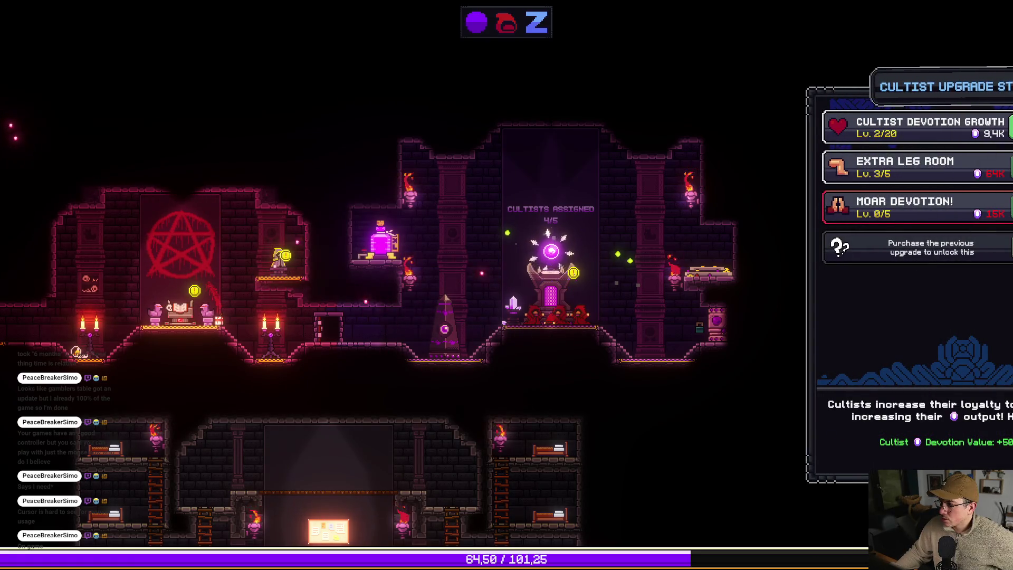
{"action": "left_click", "coordinate": [112, 362]}
{"action": "left_click", "coordinate": [182, 311]}
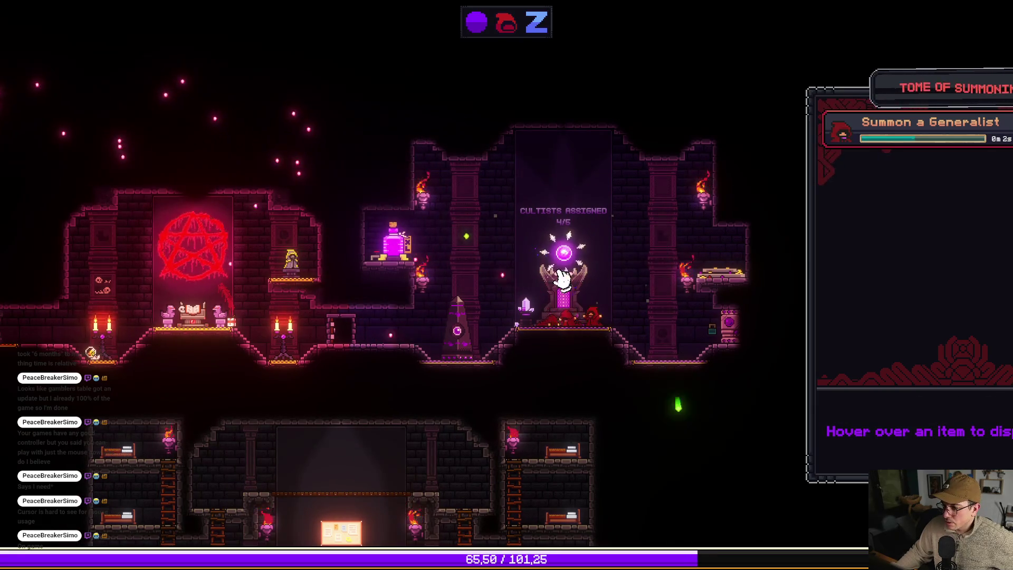
{"action": "left_click", "coordinate": [569, 242]}
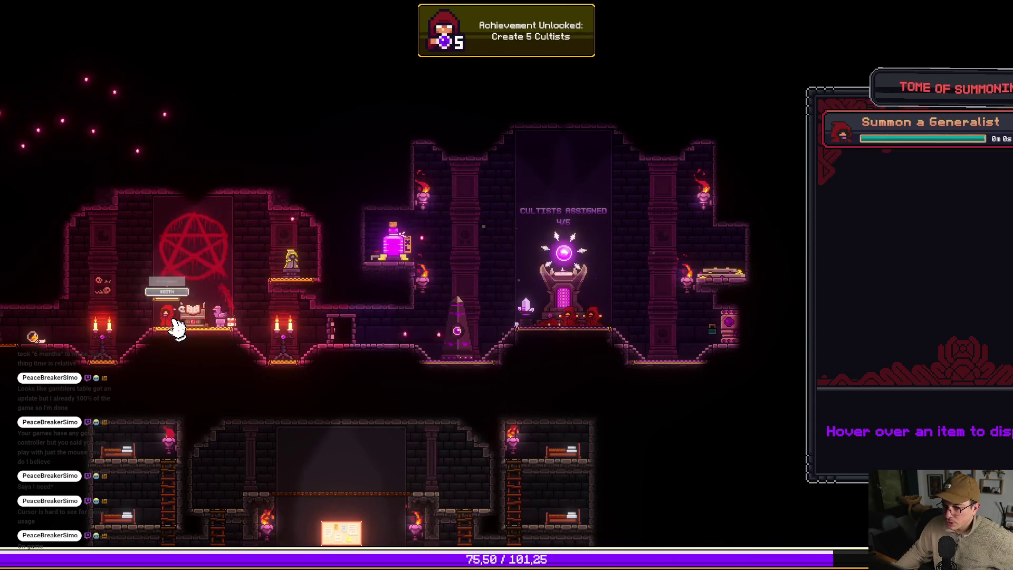
{"action": "mouse_move", "coordinate": [171, 325]}
{"action": "left_mouse_down"}
{"action": "mouse_move", "coordinate": [522, 308]}
{"action": "mouse_move", "coordinate": [567, 266]}
{"action": "left_mouse_up"}
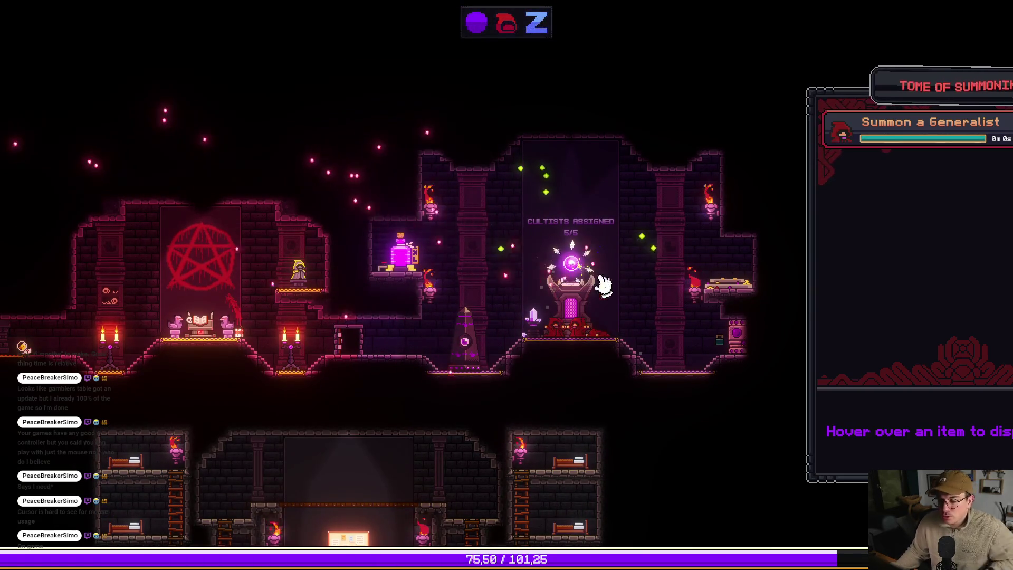
Step: Build the Library for 150 and raise Cultist Devotion Growth to level 3
{"action": "mouse_move", "coordinate": [741, 348]}
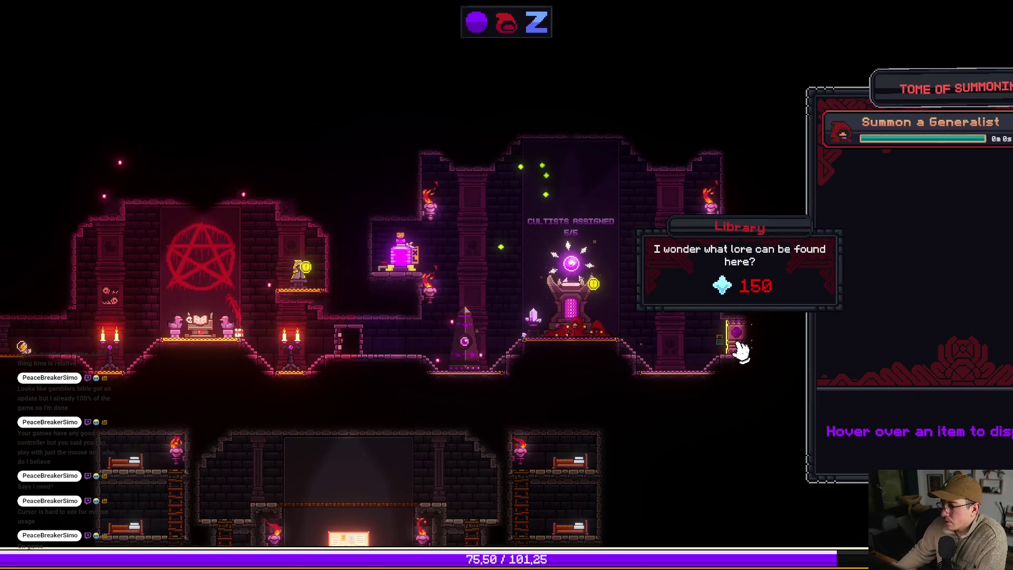
{"action": "left_click", "coordinate": [738, 349]}
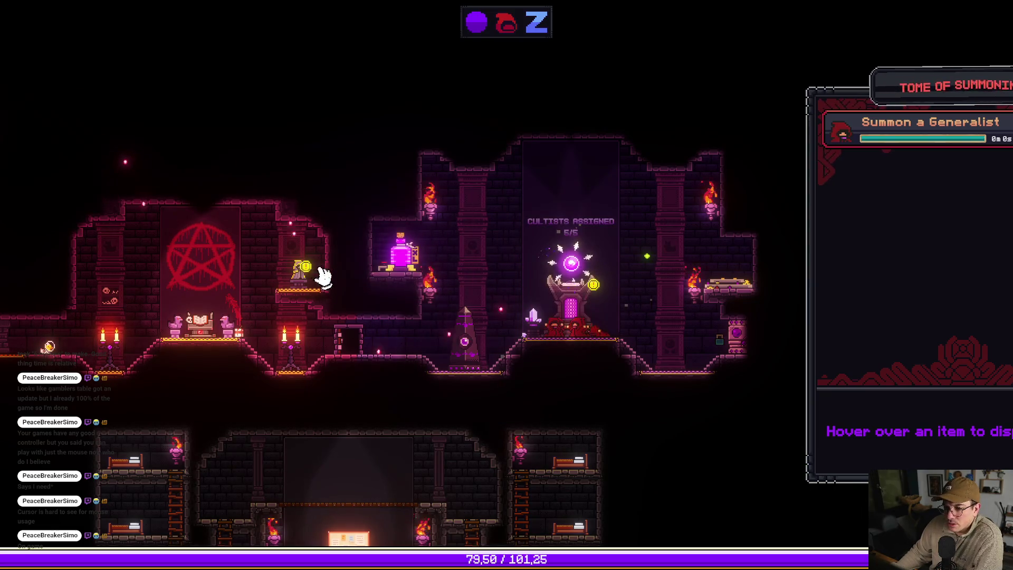
{"action": "left_click", "coordinate": [310, 295]}
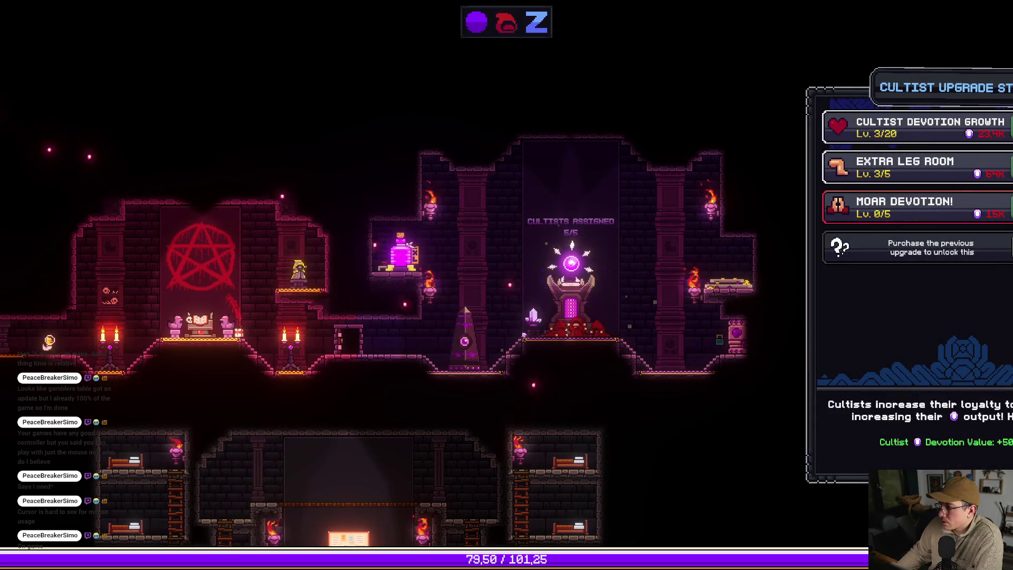
{"action": "left_click", "coordinate": [605, 315]}
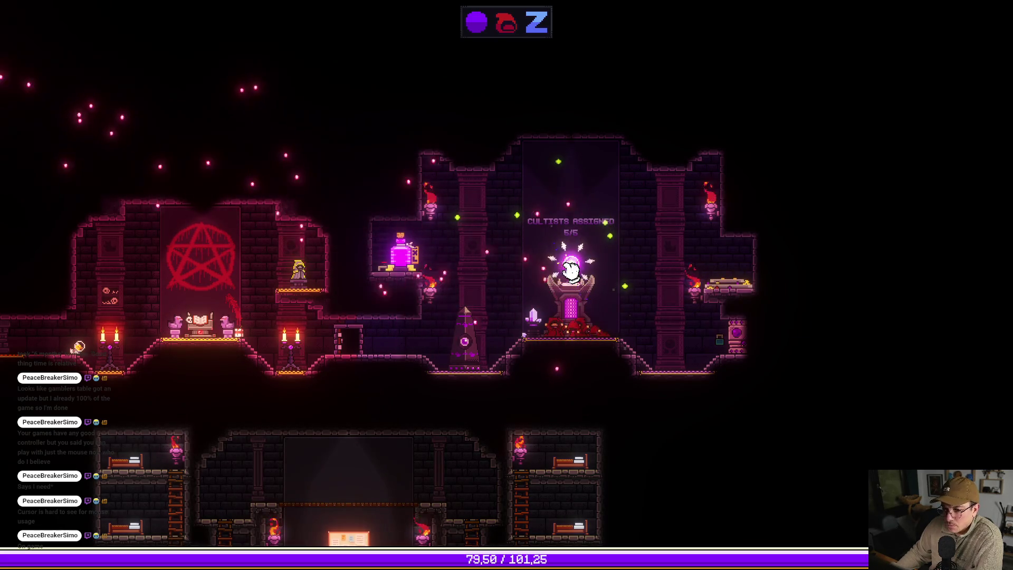
Step: Pan around the base and check the Demonic Gardens door's requirement
{"action": "mouse_move", "coordinate": [339, 416]}
{"action": "left_mouse_down"}
{"action": "mouse_move", "coordinate": [526, 390]}
{"action": "mouse_move", "coordinate": [407, 318]}
{"action": "mouse_move", "coordinate": [346, 195]}
{"action": "left_mouse_up"}
{"action": "left_click", "coordinate": [403, 380]}
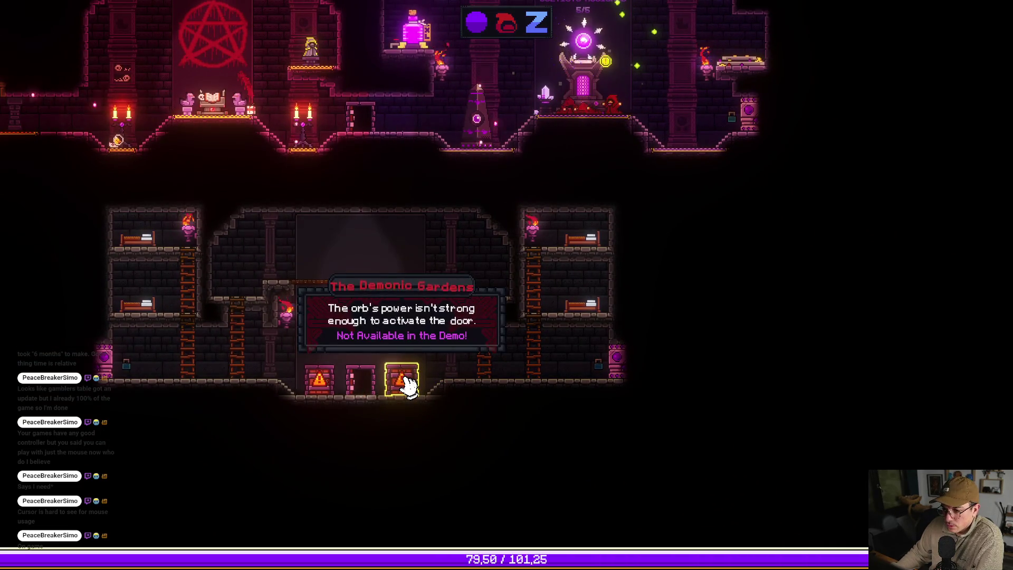
{"action": "mouse_move", "coordinate": [108, 373]}
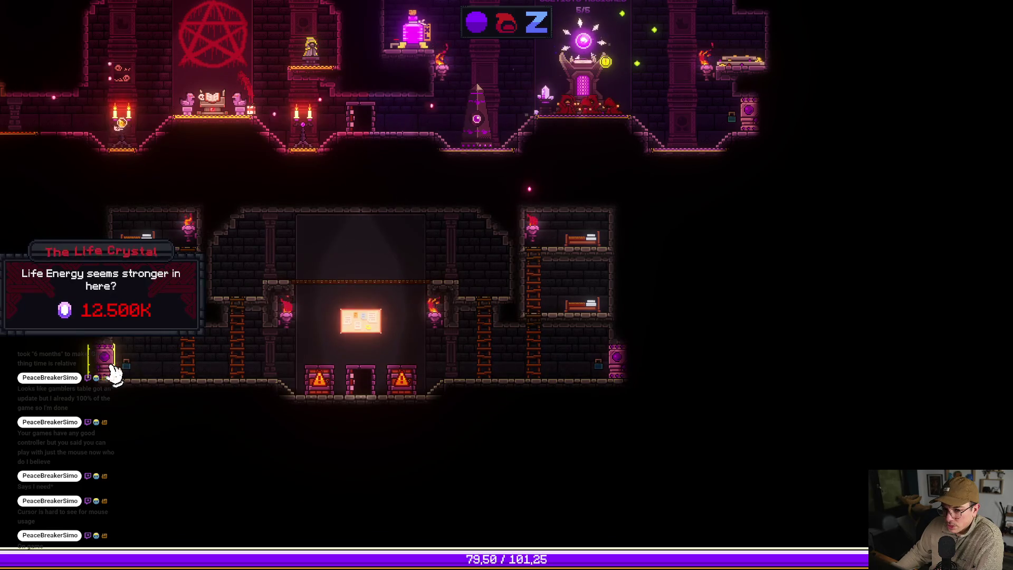
{"action": "left_click_drag", "start_coordinate": [562, 176], "coordinate": [570, 290]}
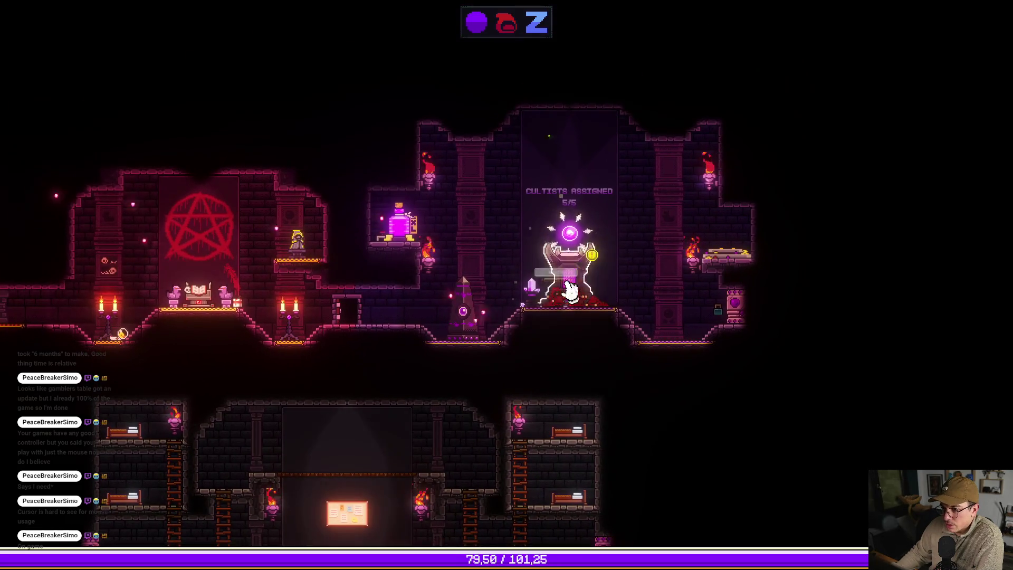
Step: Feed orb energy into the Ancient Obelisk and collect the Devotion Reservoir, reaching 97.50 / 101.25
{"action": "left_click", "coordinate": [572, 245]}
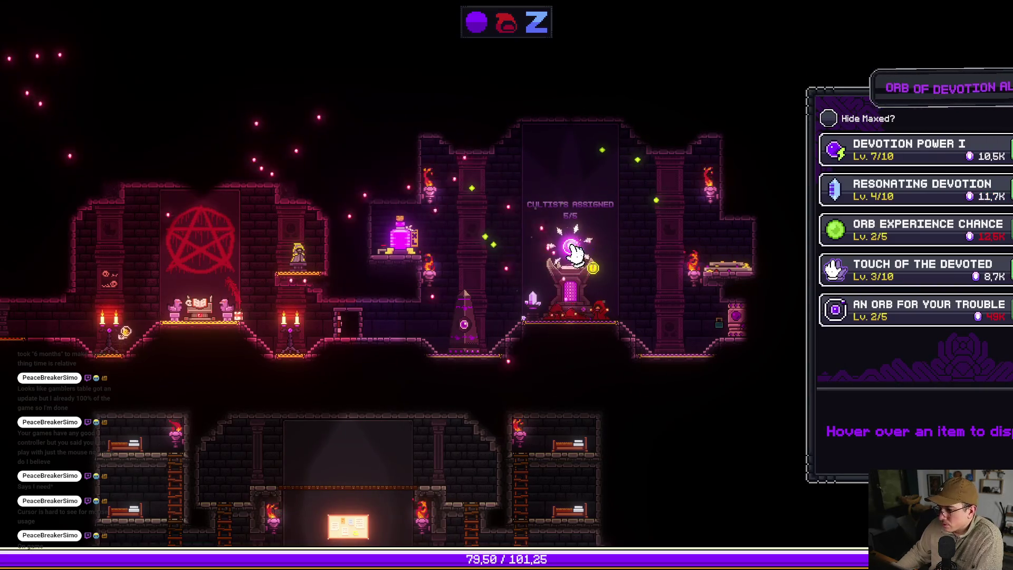
{"action": "mouse_move", "coordinate": [470, 340]}
{"action": "left_click_drag", "start_coordinate": [470, 340], "coordinate": [468, 332]}
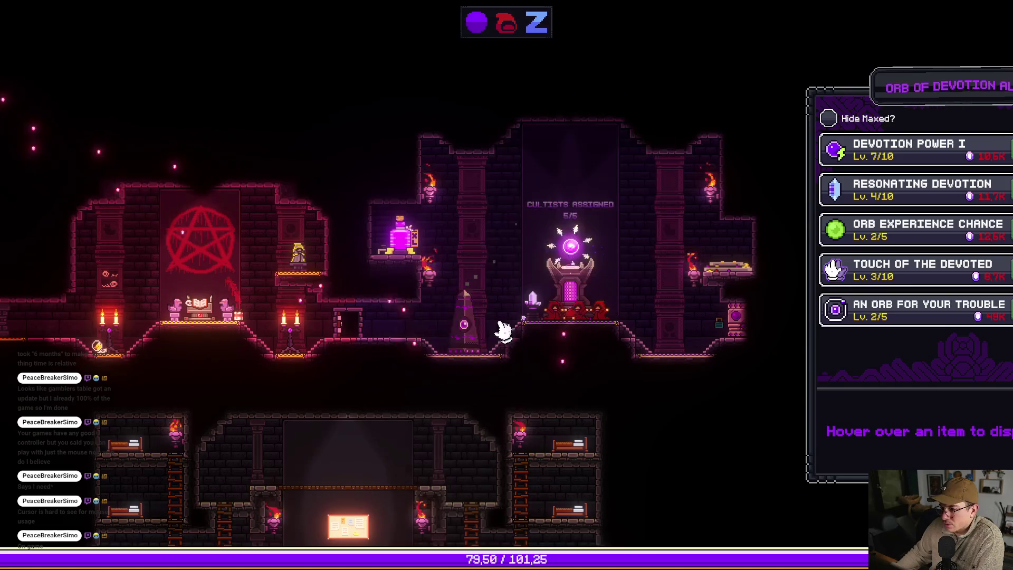
{"action": "left_click", "coordinate": [854, 170]}
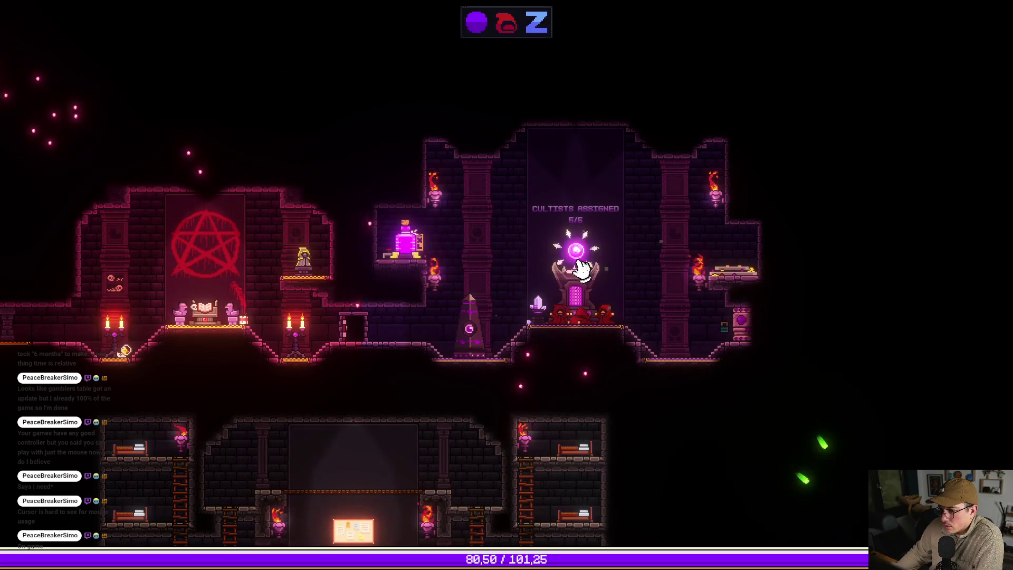
{"action": "left_click", "coordinate": [414, 245]}
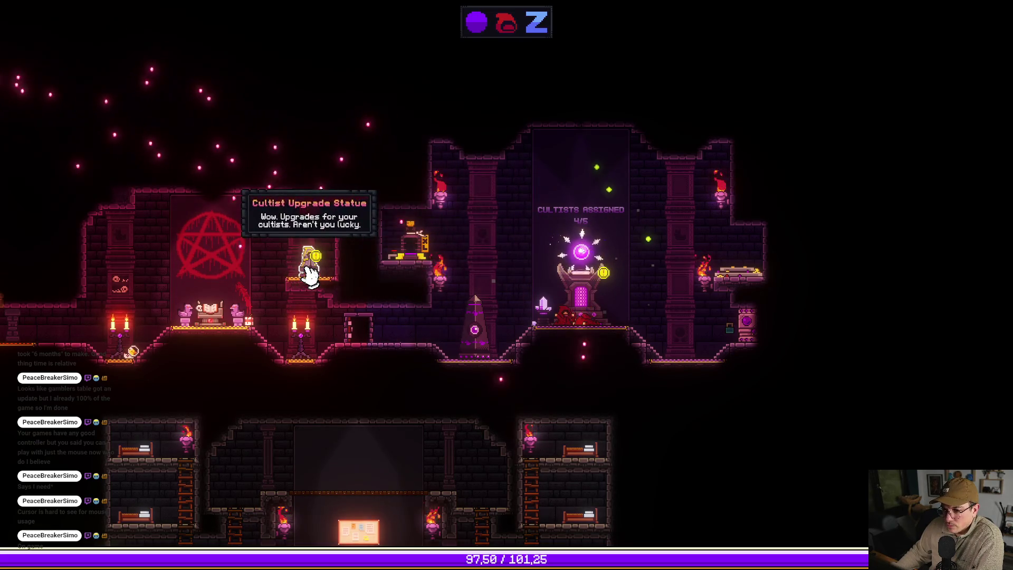
Step: Review the Extra Leg Room cultist upgrade and the orb altar's upgrade list
{"action": "left_click", "coordinate": [315, 282]}
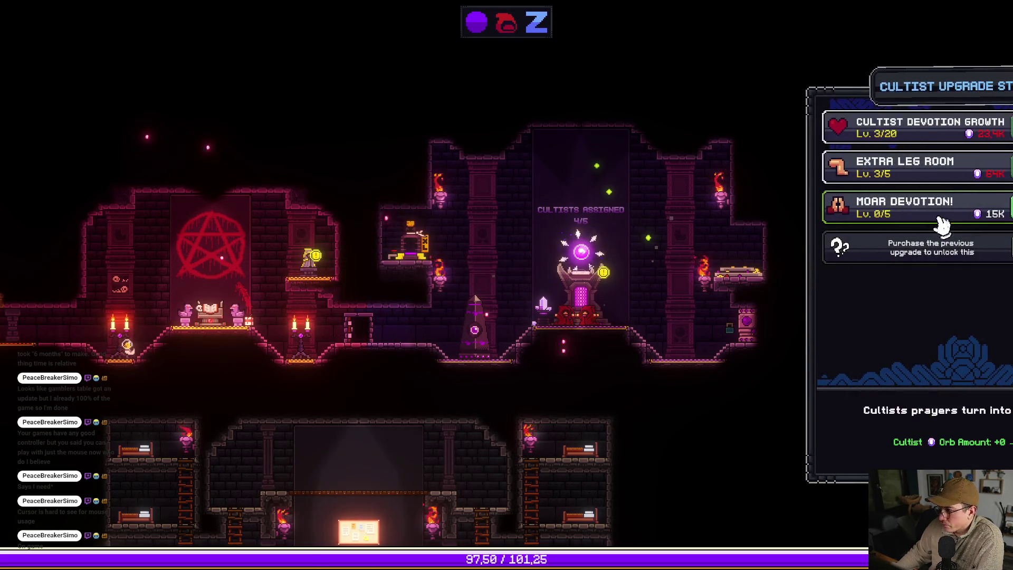
{"action": "key", "text": "Down"}
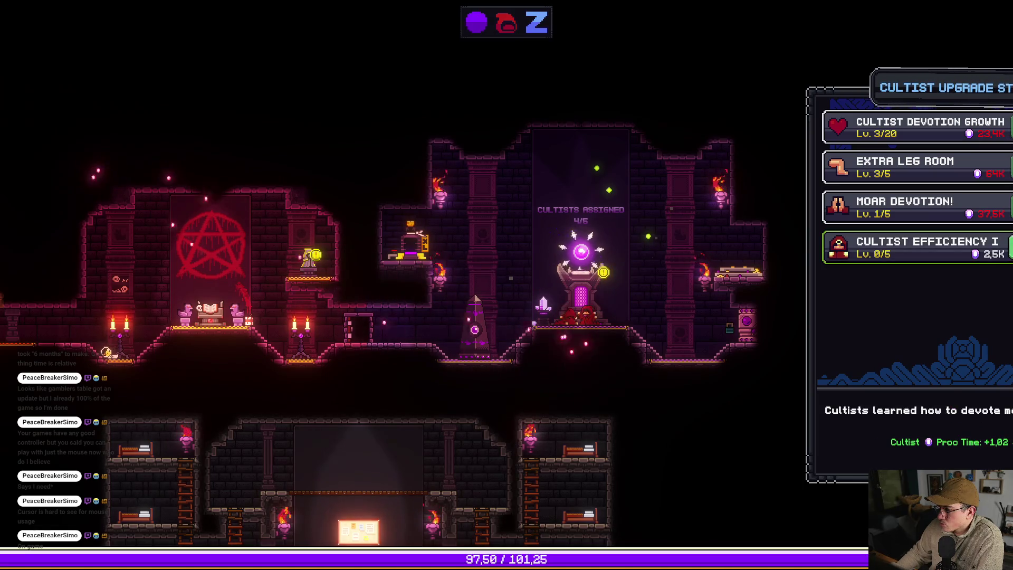
{"action": "left_click", "coordinate": [436, 365]}
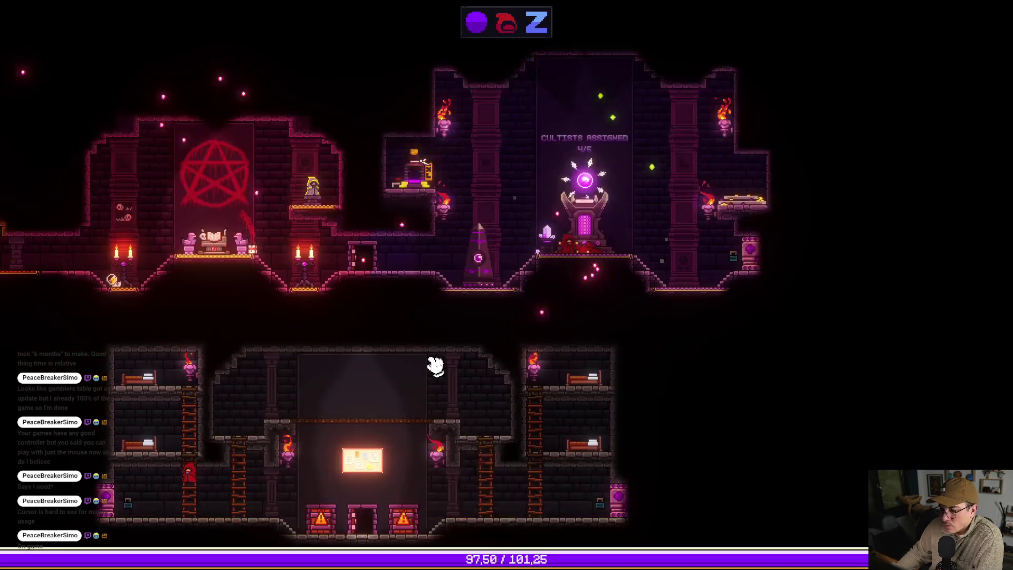
{"action": "scroll", "coordinate": [436, 365], "scroll_direction": "down", "scroll_amount": 2}
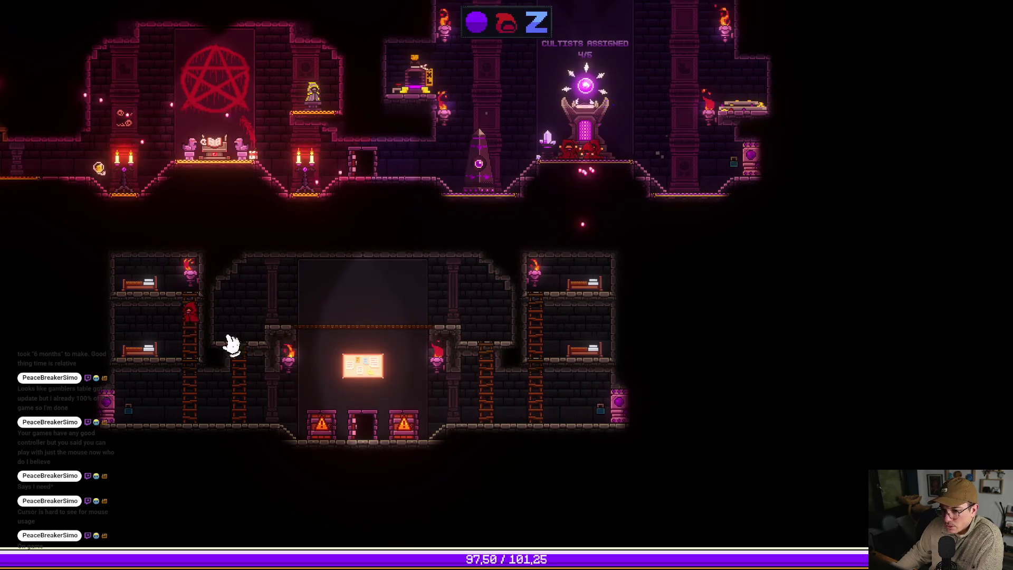
{"action": "scroll", "coordinate": [158, 300], "scroll_direction": "up", "scroll_amount": 2}
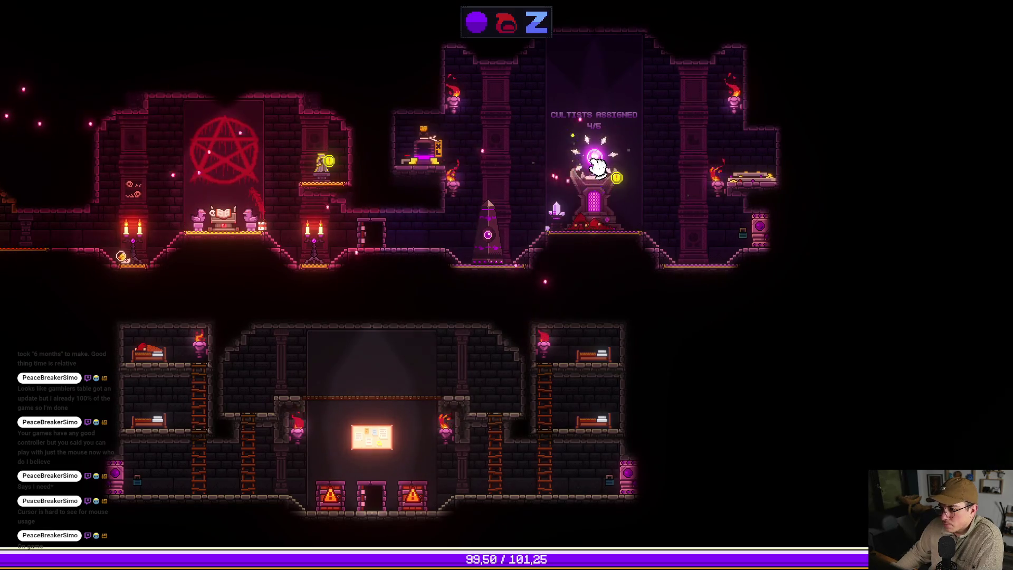
{"action": "left_click", "coordinate": [606, 208]}
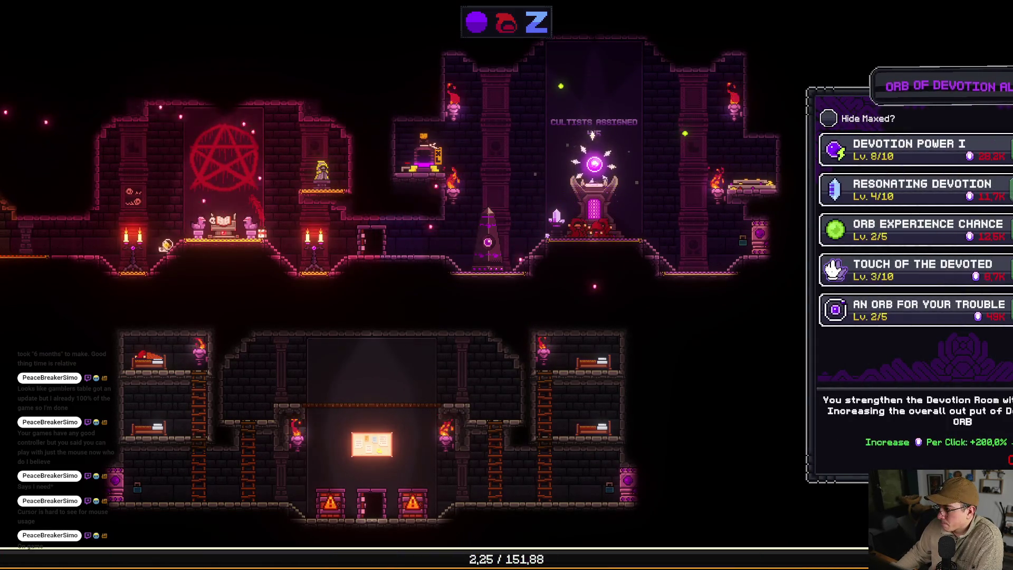
{"action": "left_click", "coordinate": [601, 168]}
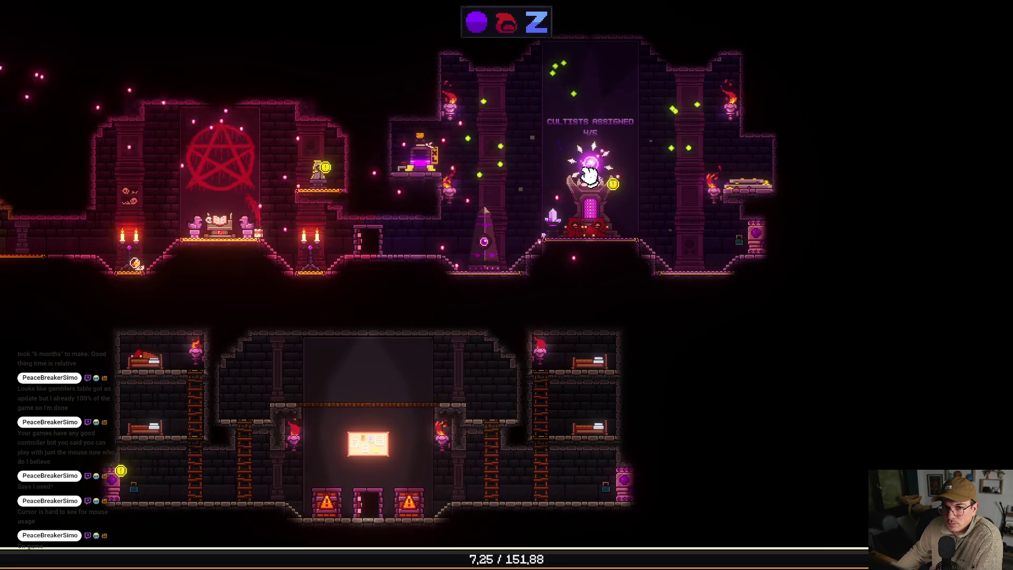
Step: Visit the cultist upgrade shop (Cultist Efficiency I at level 4) and tap the orb to 26.25 / 151.88
{"action": "mouse_move", "coordinate": [487, 141]}
{"action": "mouse_move", "coordinate": [676, 158]}
{"action": "mouse_move", "coordinate": [523, 92]}
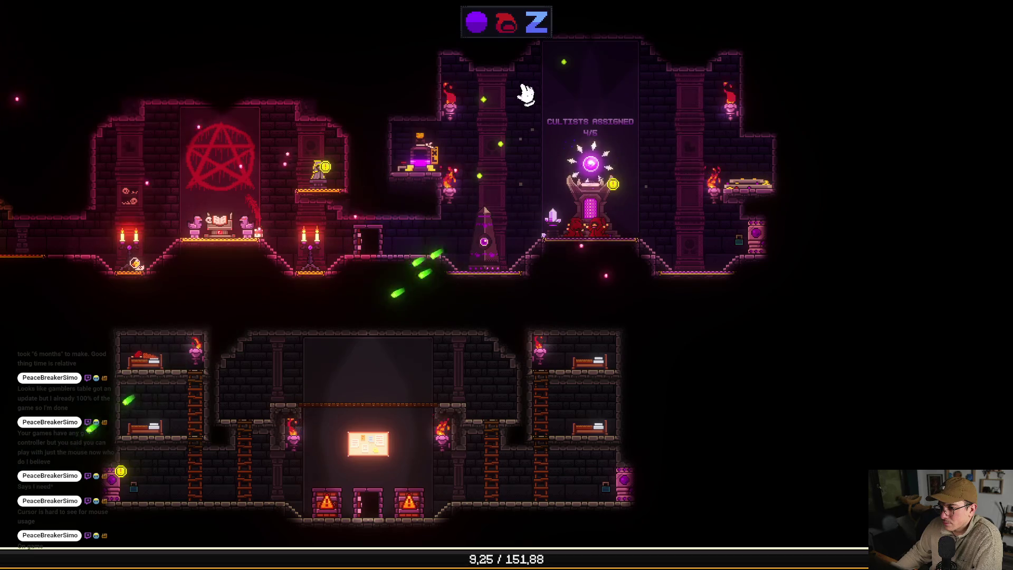
{"action": "mouse_move", "coordinate": [459, 179]}
{"action": "left_click", "coordinate": [321, 177]}
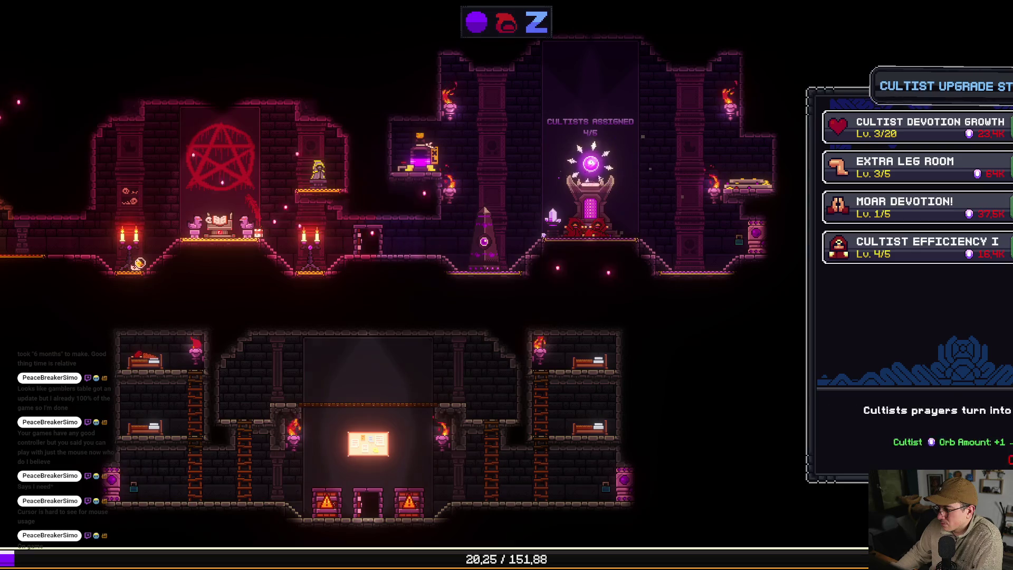
{"action": "left_click", "coordinate": [649, 314]}
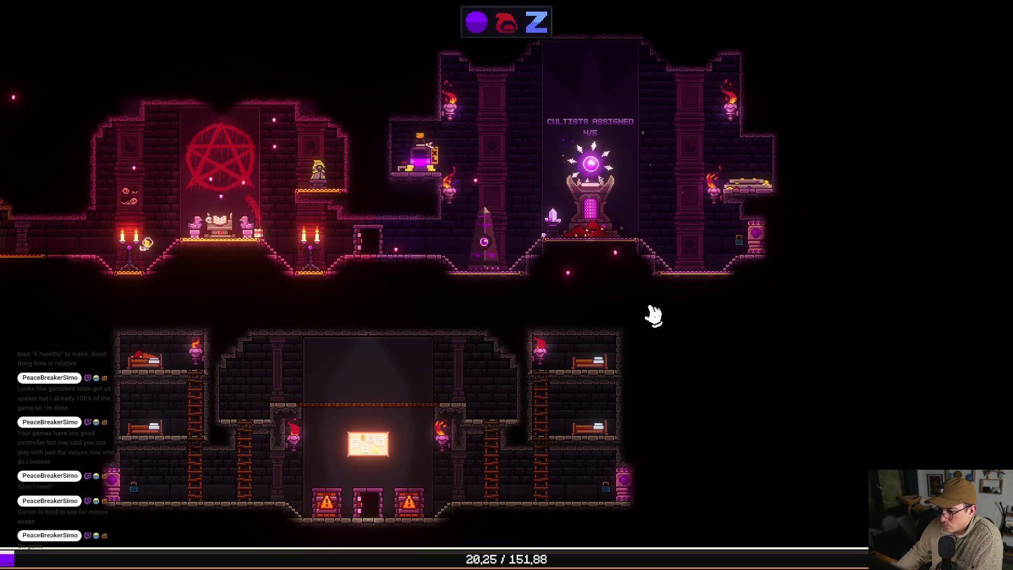
{"action": "left_click", "coordinate": [591, 171]}
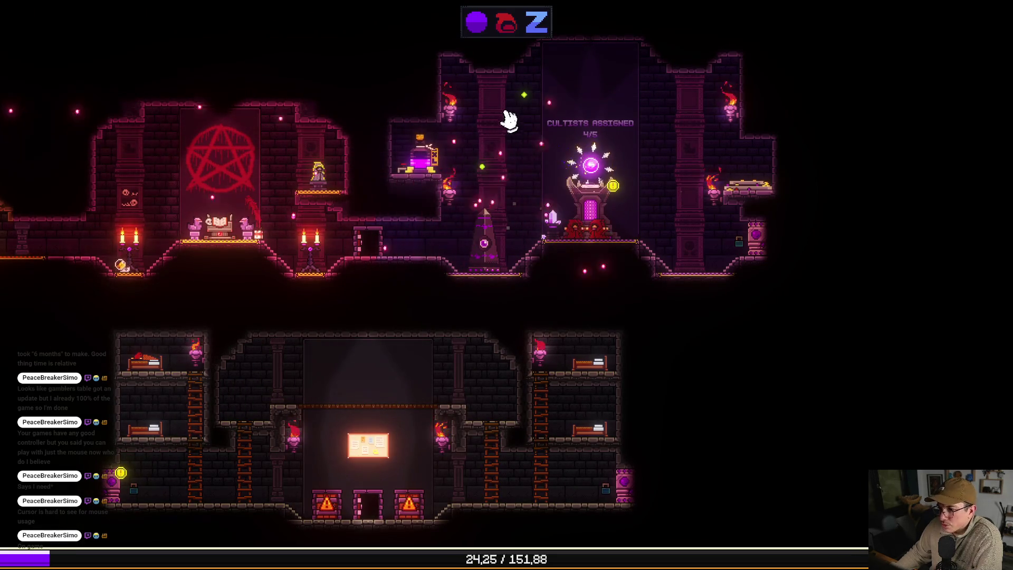
{"action": "left_click", "coordinate": [592, 177]}
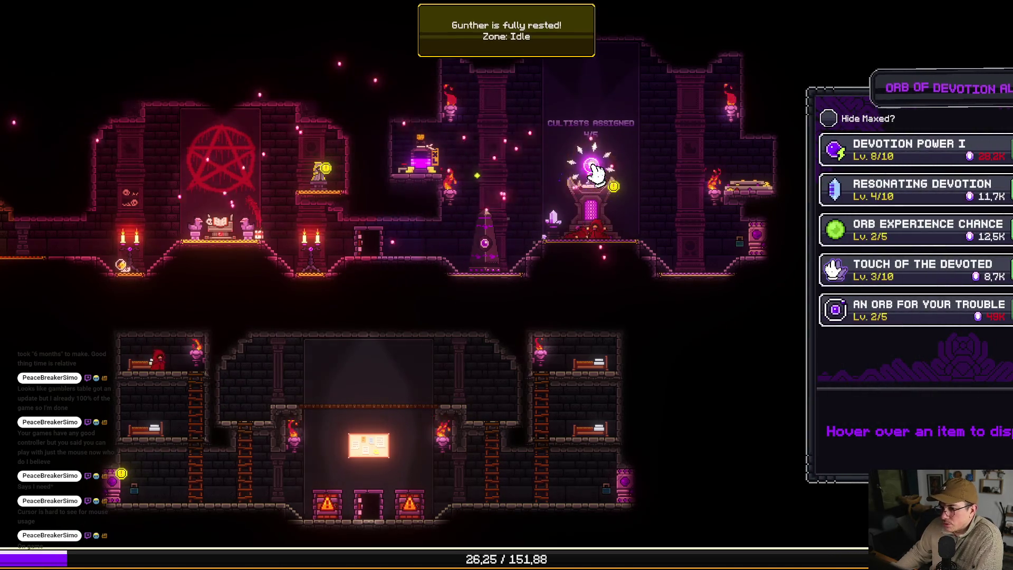
Step: Buy Touch of the Devoted level 4, tap the orb, and assign the red cultist to the altar
{"action": "left_click", "coordinate": [915, 269]}
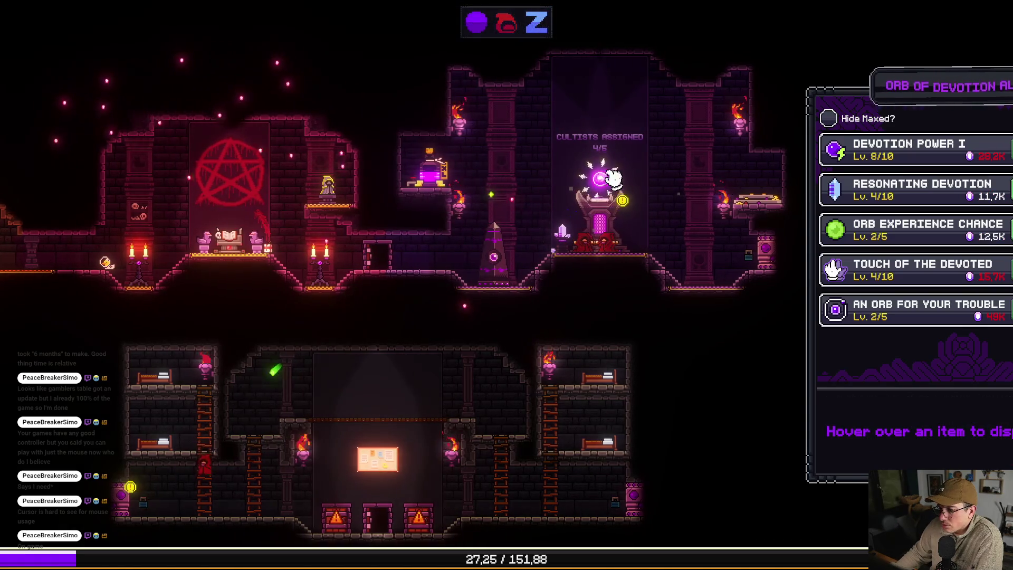
{"action": "left_click", "coordinate": [599, 188]}
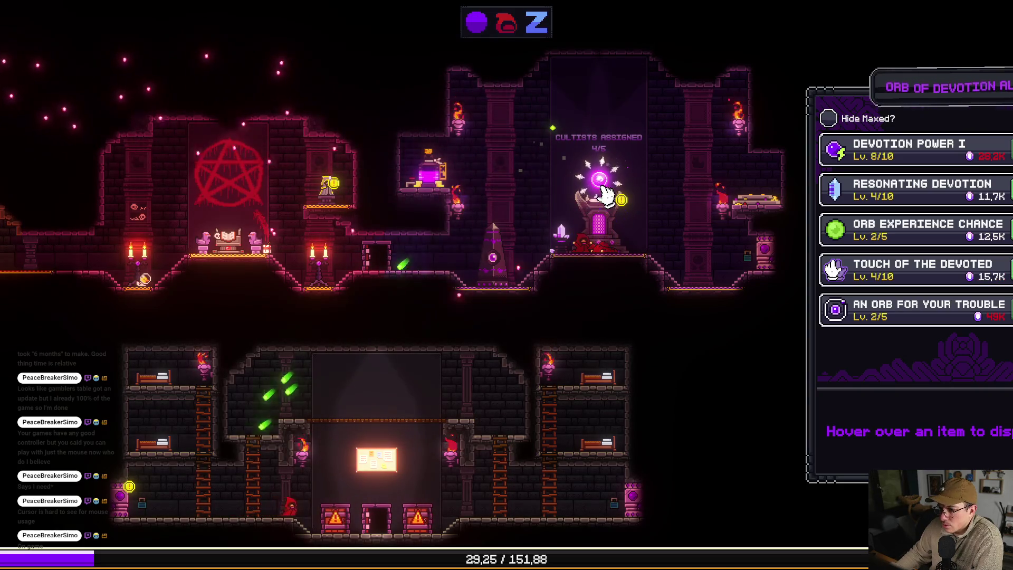
{"action": "left_click", "coordinate": [603, 188]}
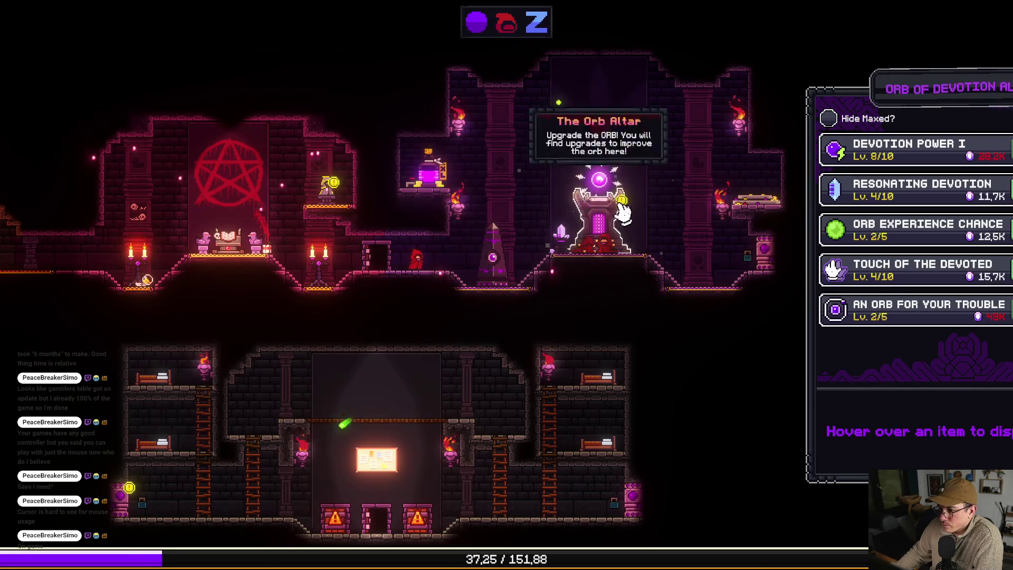
{"action": "left_click_drag", "start_coordinate": [475, 284], "coordinate": [595, 229]}
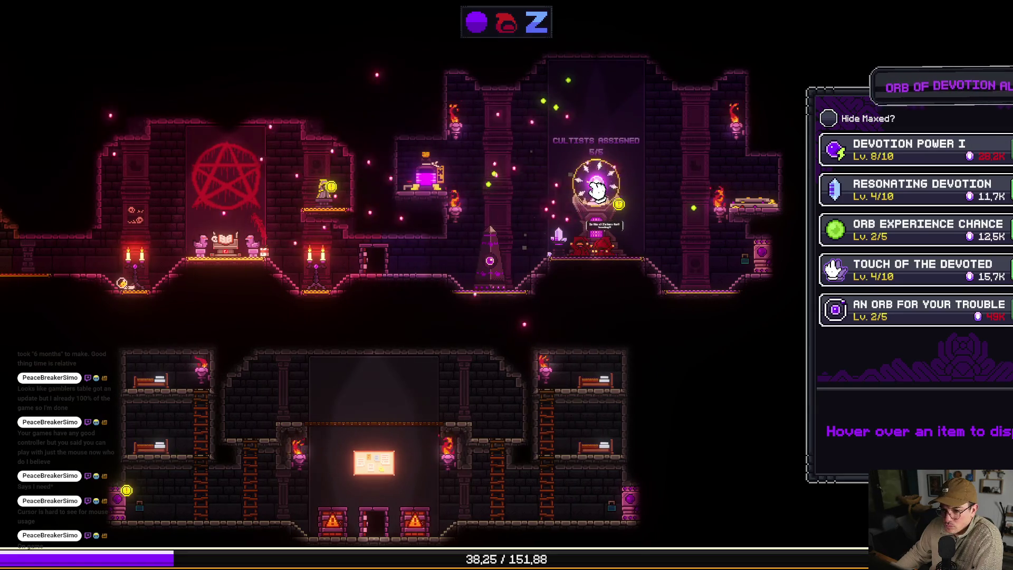
Step: Raise Cultist Devotion Growth to level 4 and Resonating Devotion to level 5
{"action": "left_click", "coordinate": [323, 195]}
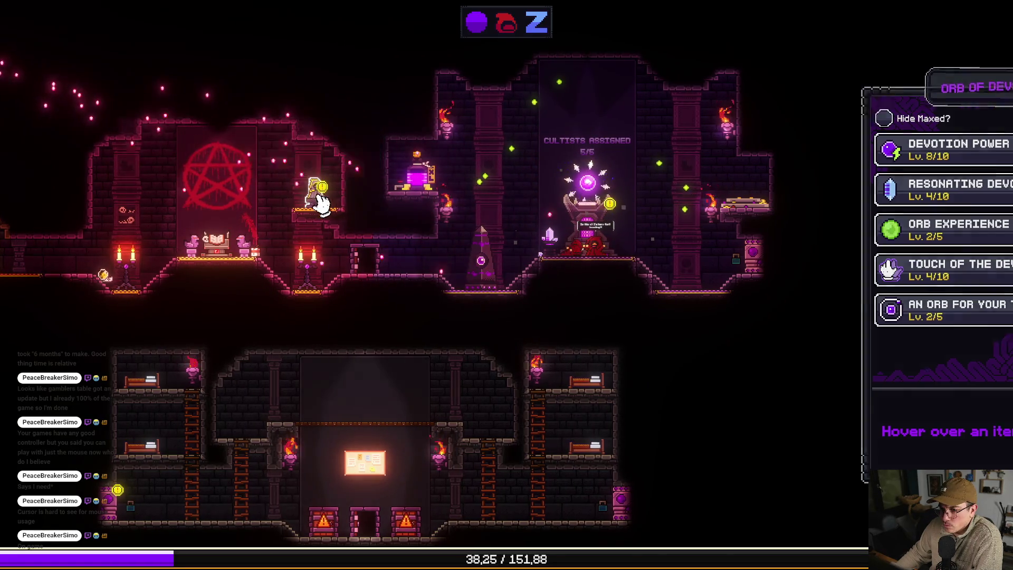
{"action": "left_click", "coordinate": [918, 128]}
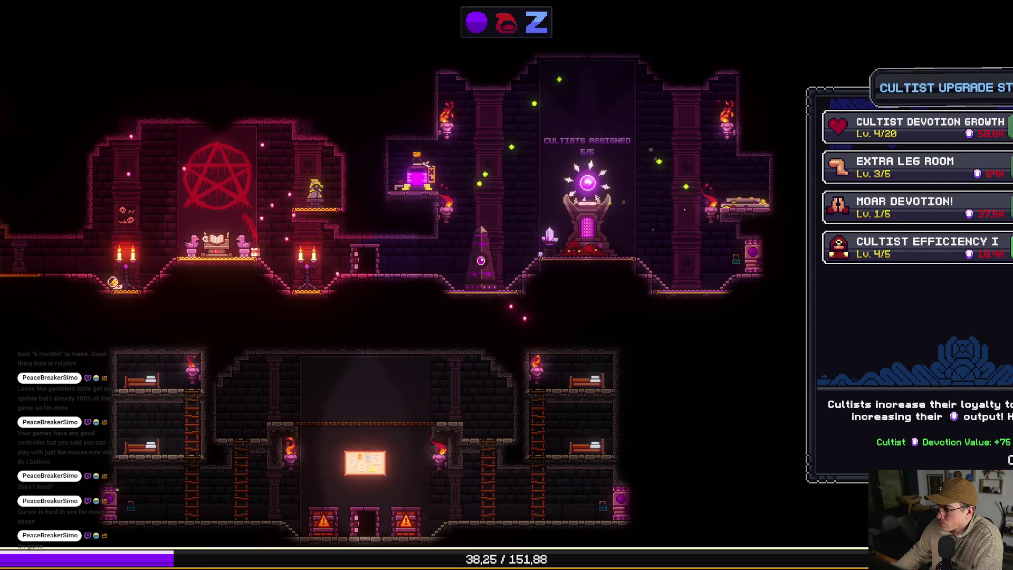
{"action": "left_click", "coordinate": [451, 207]}
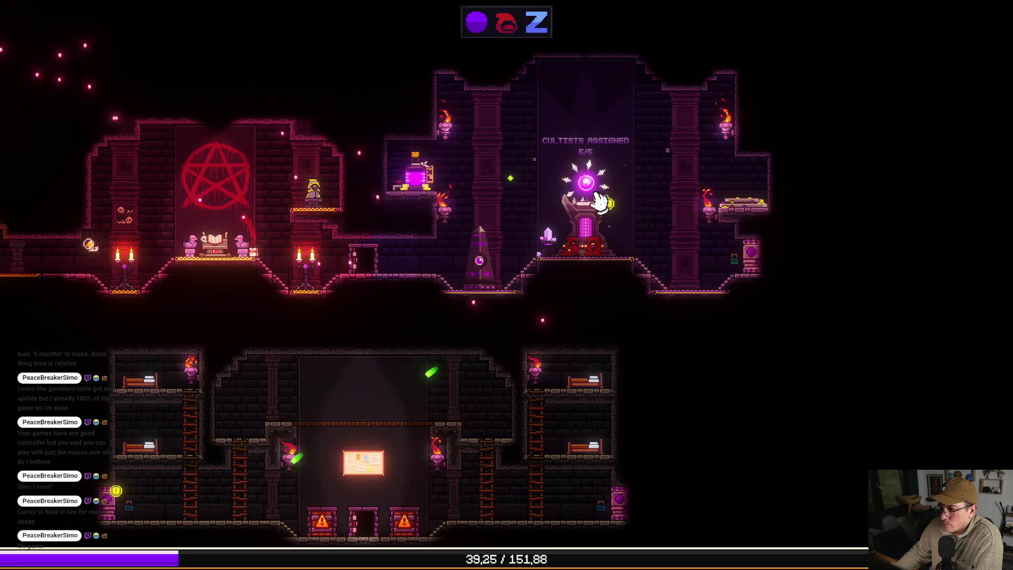
{"action": "left_click", "coordinate": [587, 199]}
{"action": "left_click", "coordinate": [956, 184]}
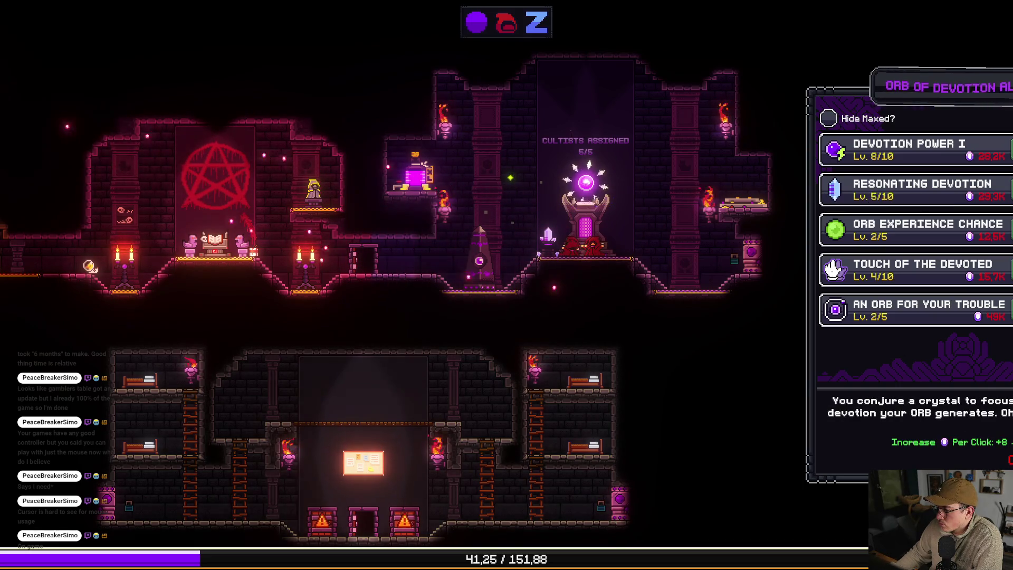
Step: Tap the orb and buy Orb Experience Chance level 3 and Touch of the Devoted level 5
{"action": "left_click", "coordinate": [586, 190]}
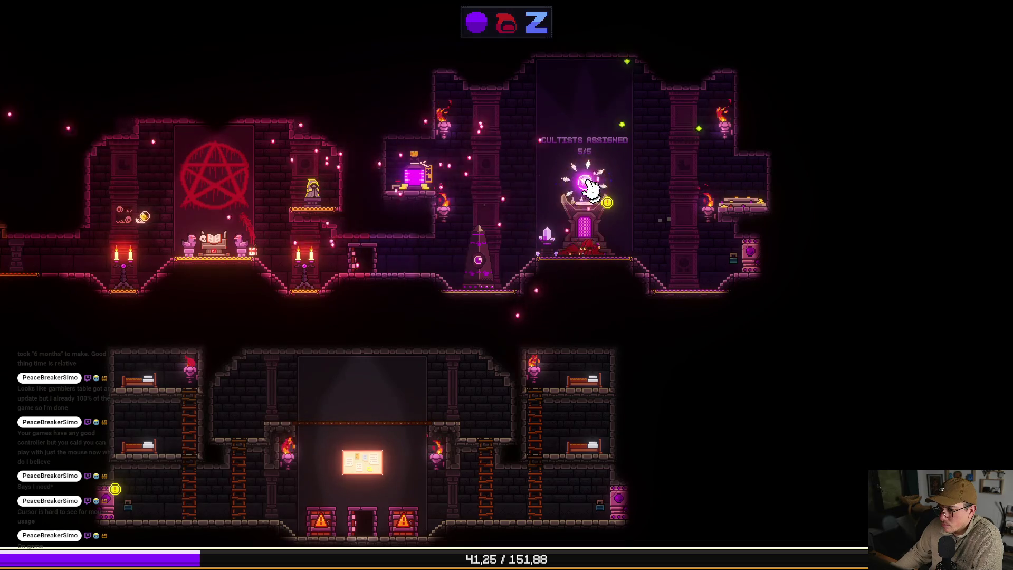
{"action": "left_click", "coordinate": [590, 186]}
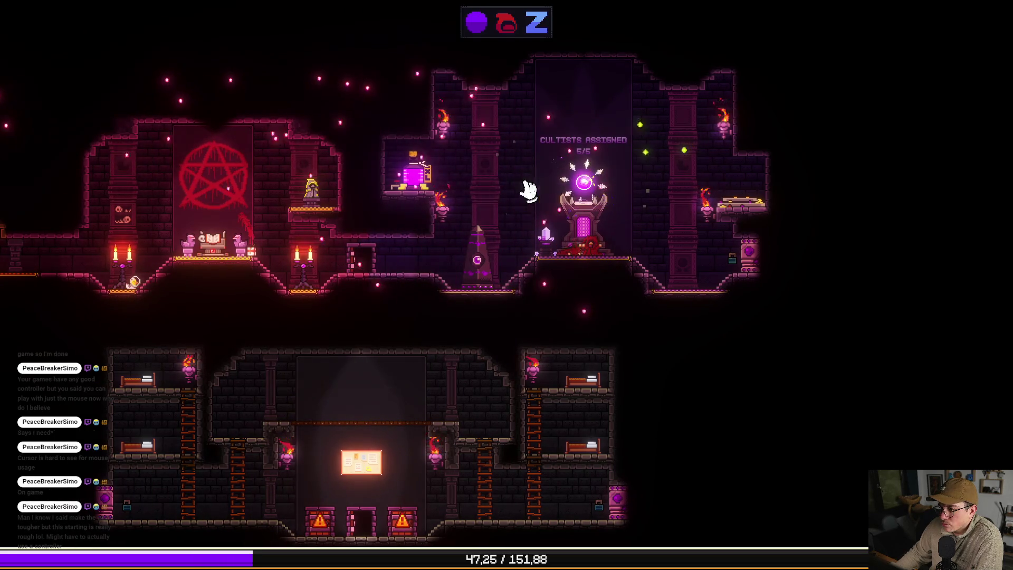
{"action": "left_click", "coordinate": [583, 179]}
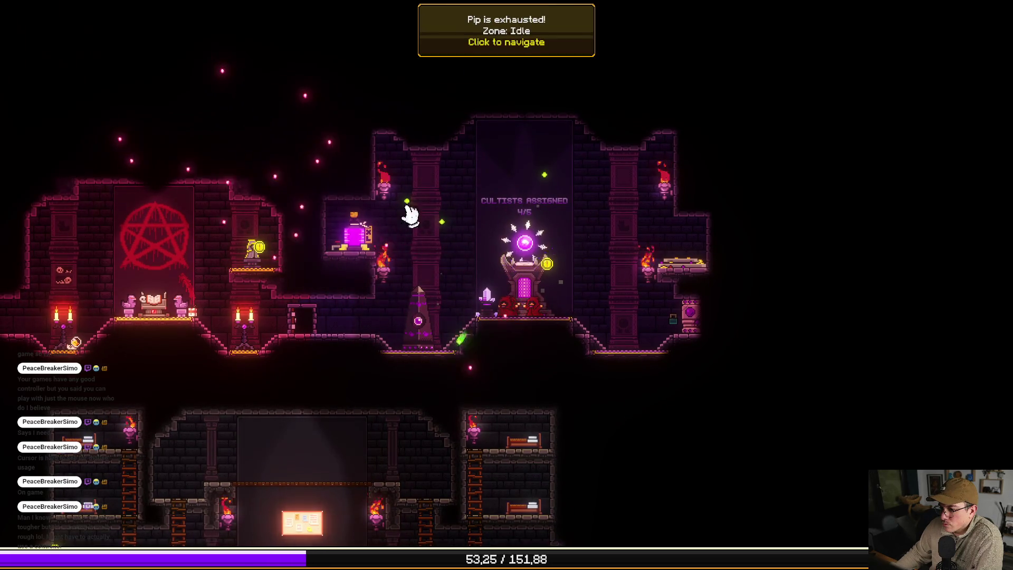
{"action": "left_click", "coordinate": [531, 286]}
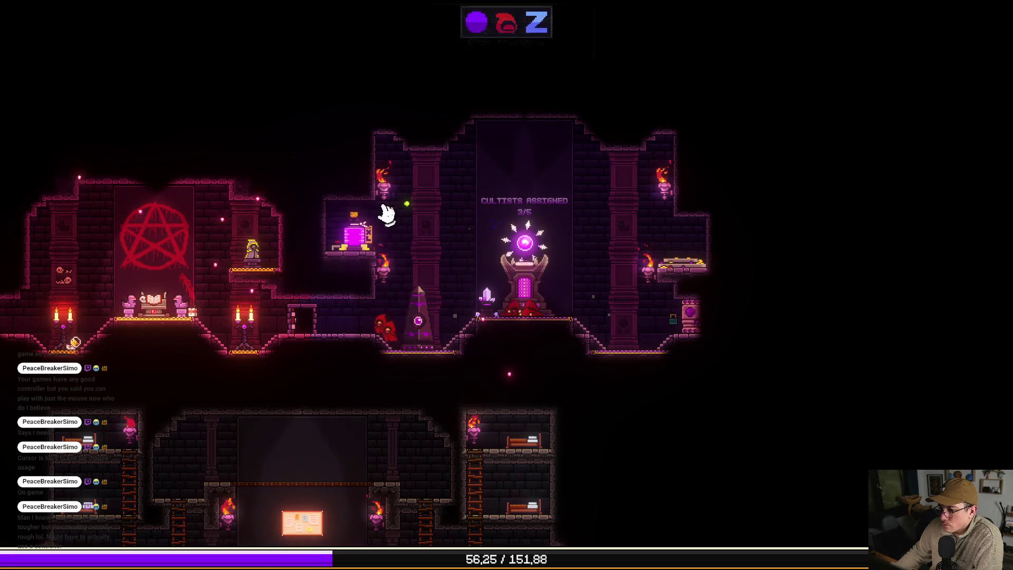
{"action": "left_click", "coordinate": [521, 265]}
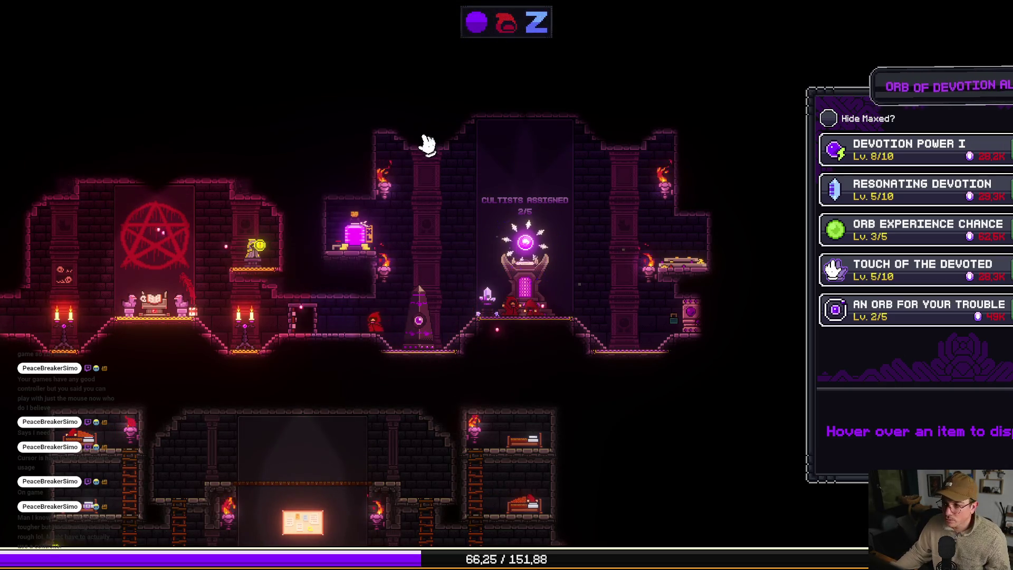
{"action": "key", "text": "Escape"}
{"action": "key", "text": "Escape"}
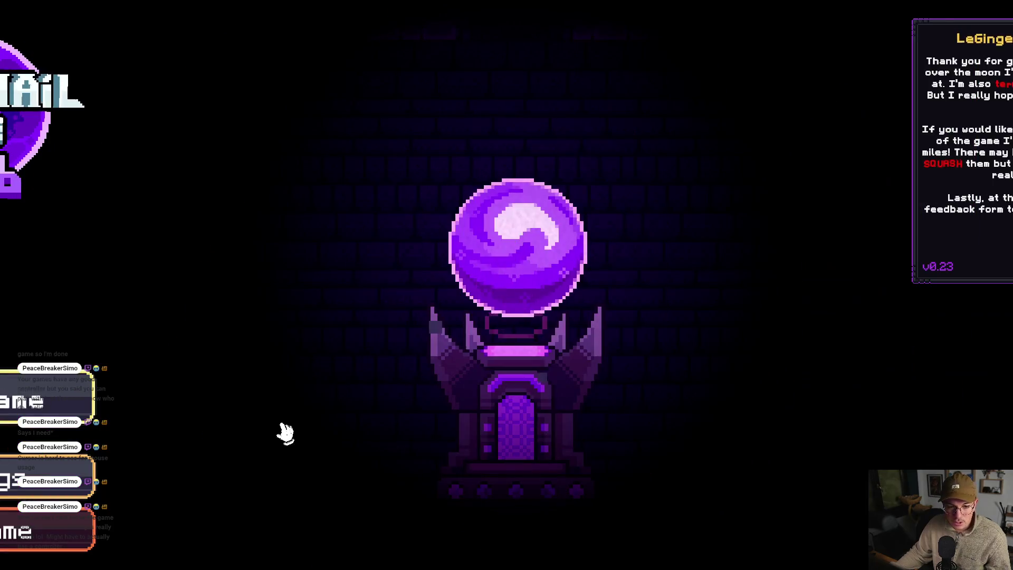
Step: Choose Quit Game and confirm Yes to abandon the orb
{"action": "left_click", "coordinate": [50, 533]}
{"action": "left_click", "coordinate": [416, 350]}
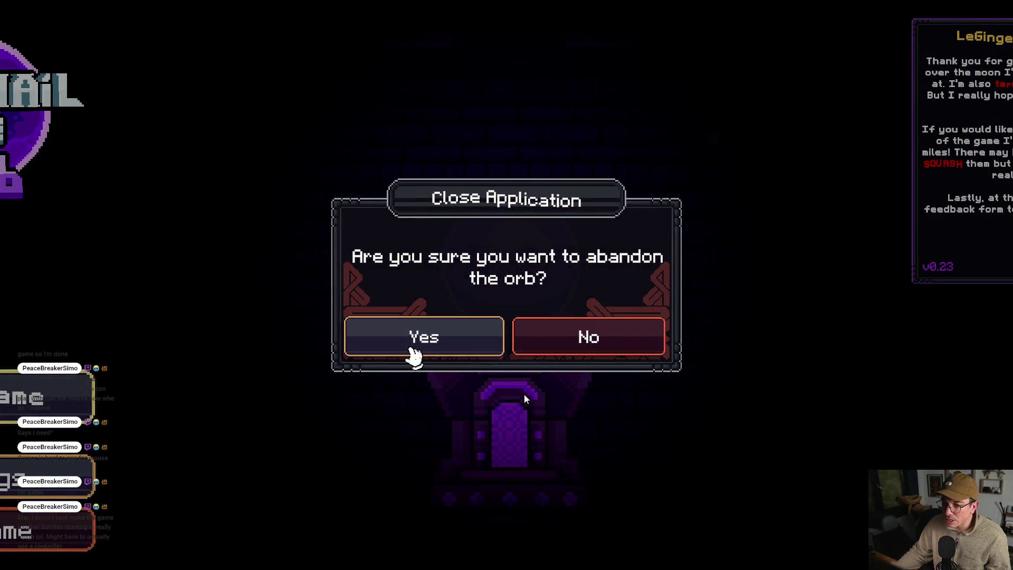